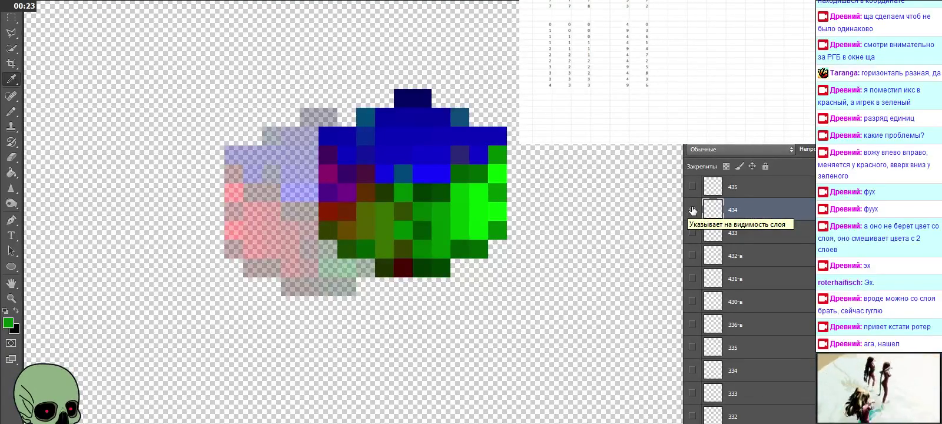
# Step: Blink layer 434 off and on, then switch visibility to layer 435's red-green-blue pixel cube
pyautogui.click(692, 210)
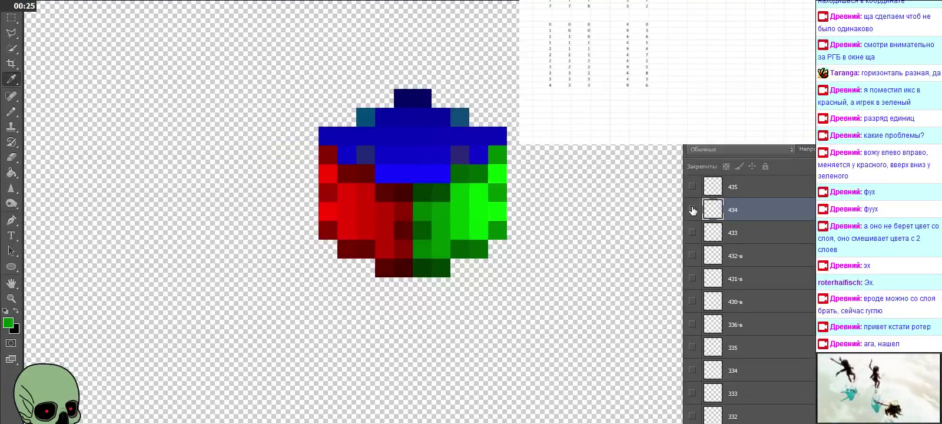
pyautogui.click(692, 210)
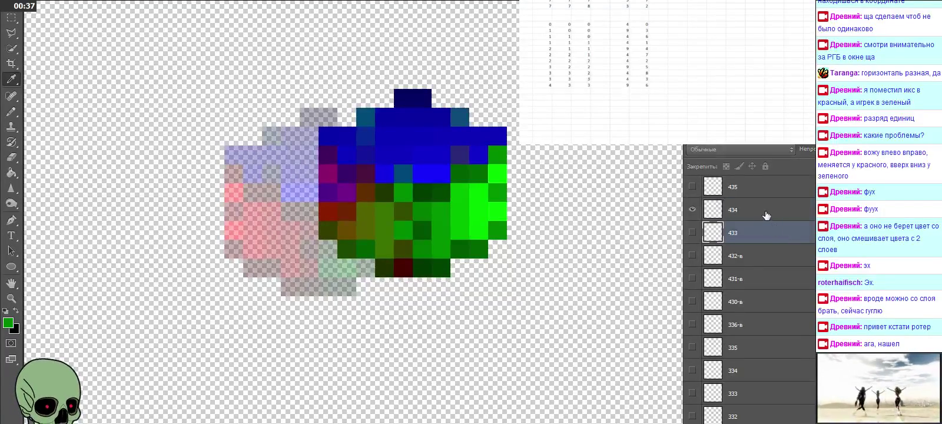
pyautogui.keyDown('alt'); pyautogui.click(692, 187); pyautogui.keyUp('alt')
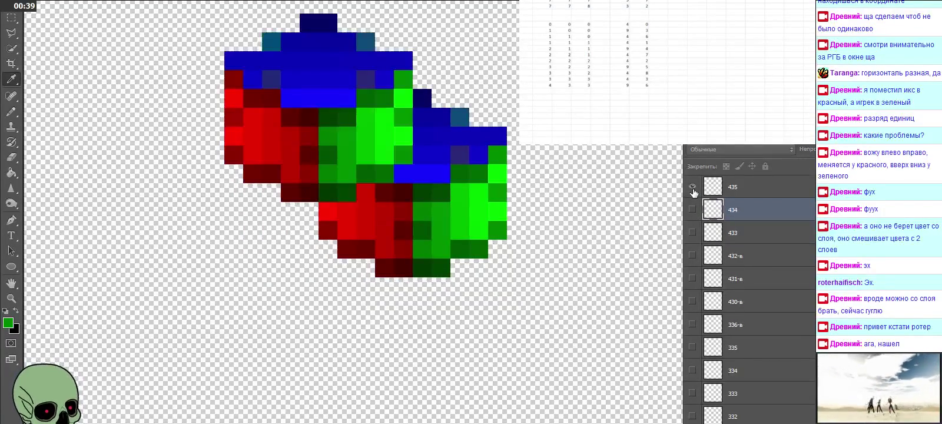
pyautogui.scroll(2, 774, 195)
pyautogui.scroll(1, 776, 197)
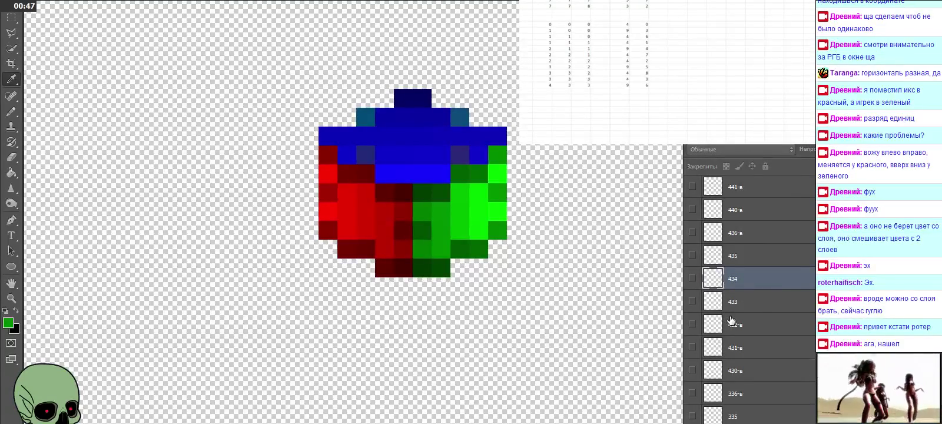
# Step: Briefly preview layer 434, then select layer 443, show it and set it to 50% opacity
pyautogui.click(684, 281)
pyautogui.click(686, 280)
pyautogui.click(686, 281)
pyautogui.click(738, 262)
pyautogui.scroll(2, 738, 263)
pyautogui.scroll(2, 738, 262)
pyautogui.click(693, 233)
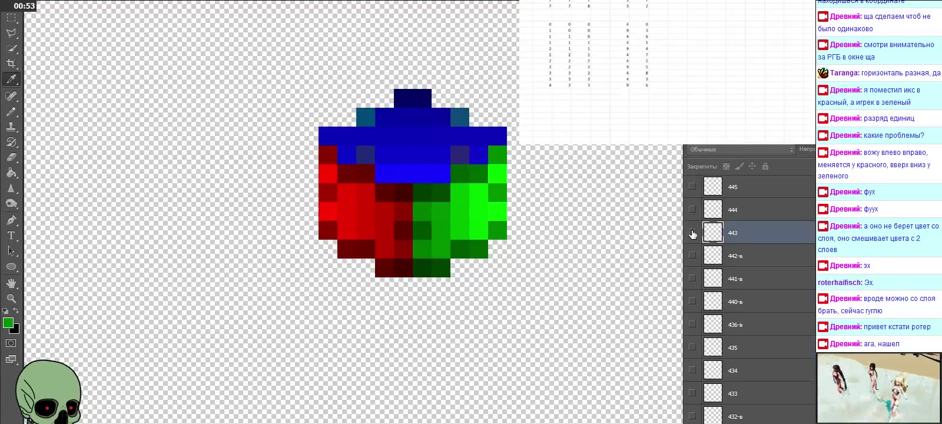
pyautogui.click(692, 234)
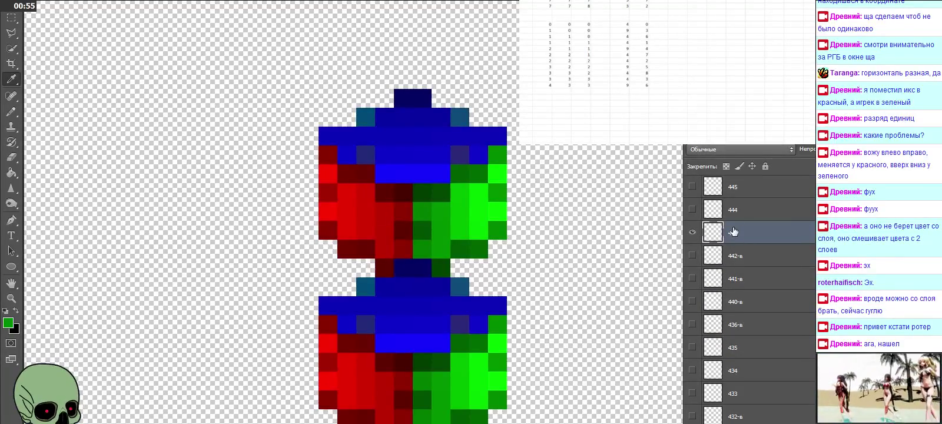
pyautogui.press('5')
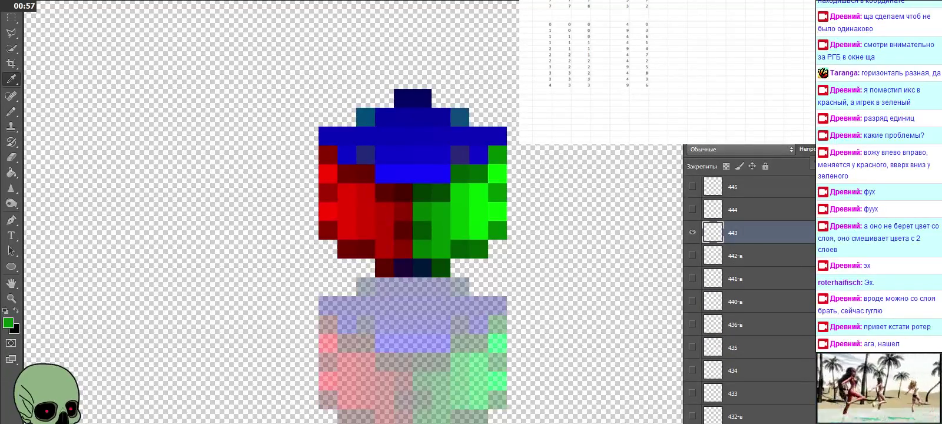
# Step: Sample the navy pixel, read its RGB, and log 4 and 9 in the spreadsheet
pyautogui.click(417, 266)
pyautogui.click(7, 322)
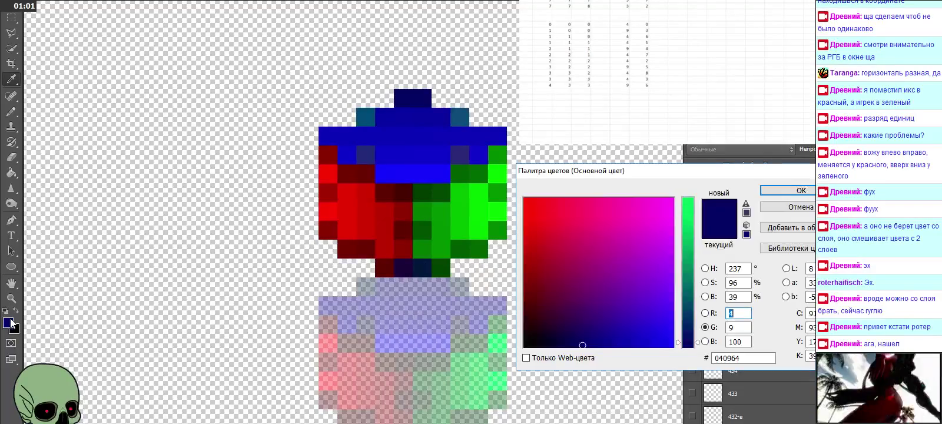
pyautogui.click(620, 91)
pyautogui.write('4')
pyautogui.press('Tab')
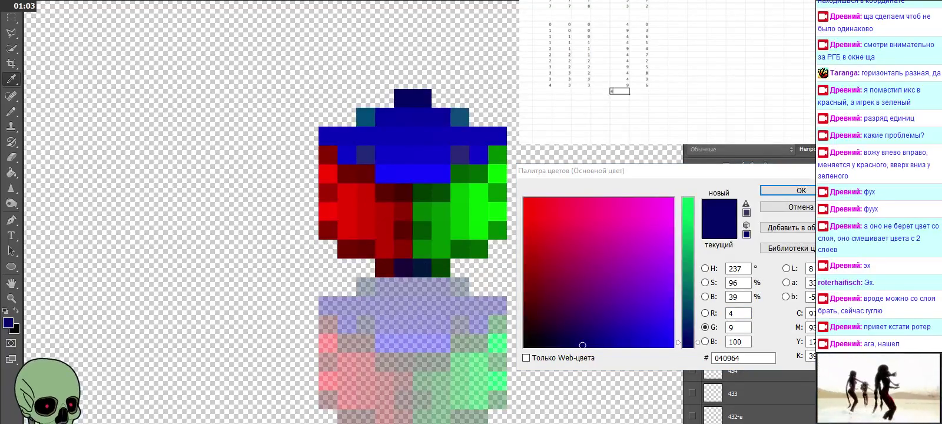
pyautogui.write('9')
pyautogui.press('Left')
pyautogui.press('Left')
pyautogui.press('Left')
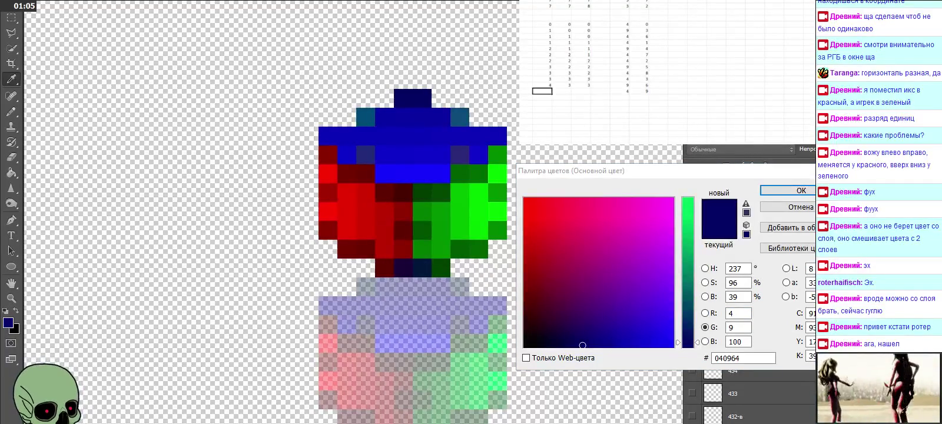
# Step: Close the colour values window, enter the remaining 4, and switch visibility to layer 444
pyautogui.press('Escape')
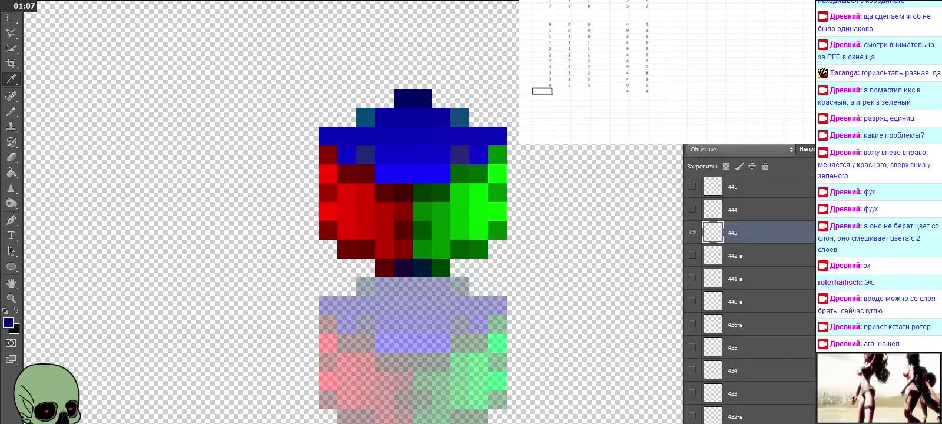
pyautogui.write('4')
pyautogui.press('Tab')
pyautogui.press('Down')
pyautogui.click(542, 97)
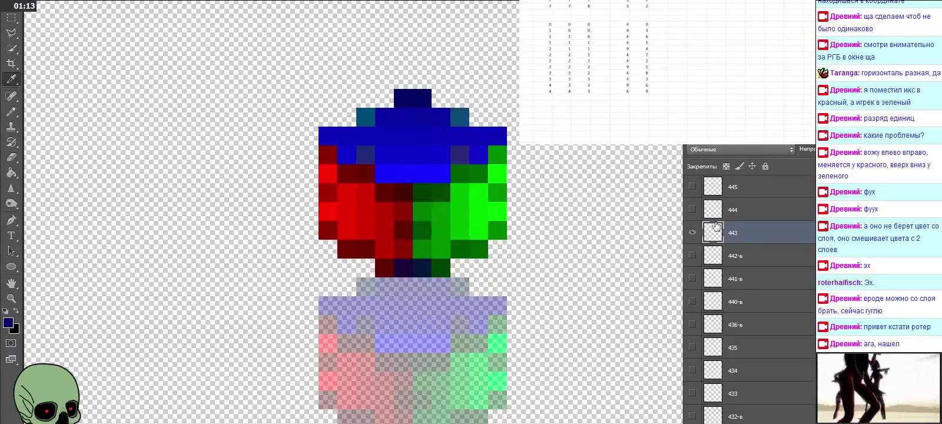
pyautogui.click(693, 232)
pyautogui.click(692, 209)
# Step: Sample a dark red (400400) from layer 444 and pick its log row in the spreadsheet
pyautogui.click(721, 211)
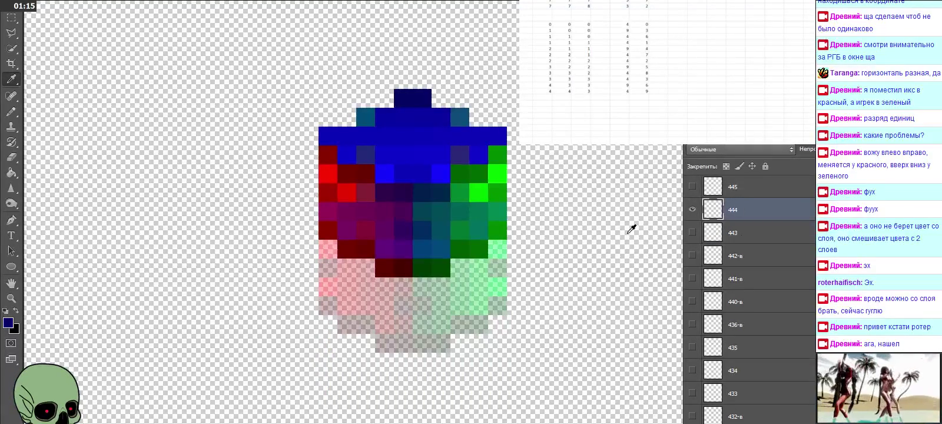
pyautogui.click(405, 262)
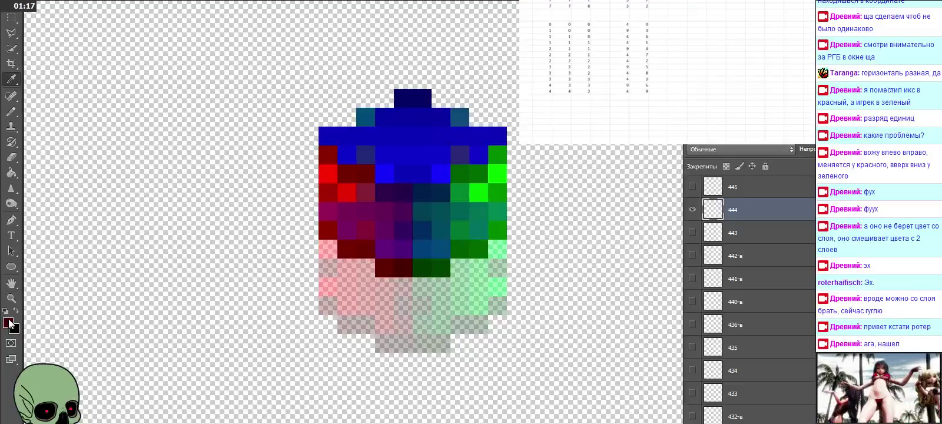
pyautogui.click(8, 322)
pyautogui.click(542, 97)
pyautogui.click(620, 103)
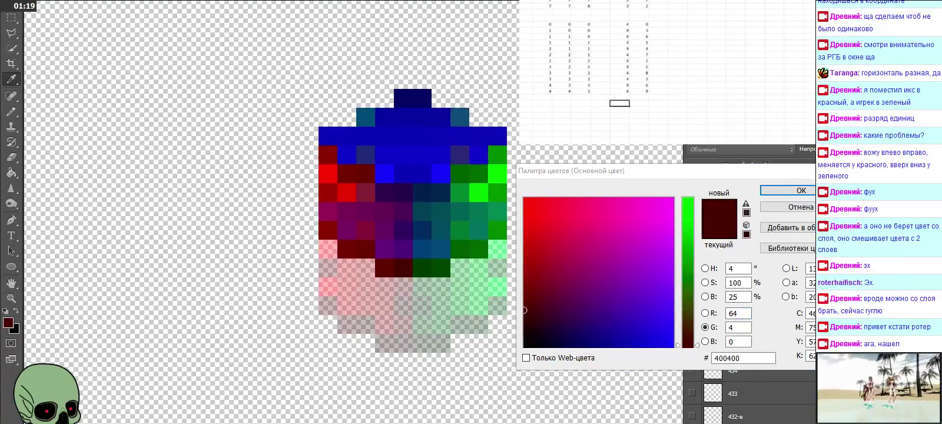
pyautogui.click(620, 97)
pyautogui.press('Left')
pyautogui.press('Left')
pyautogui.press('Left')
pyautogui.press('Left')
# Step: Log 4, 4, 4 in the row and close the colour values window
pyautogui.write('4')
pyautogui.press('Tab')
pyautogui.write('4')
pyautogui.press('Tab')
pyautogui.write('4')
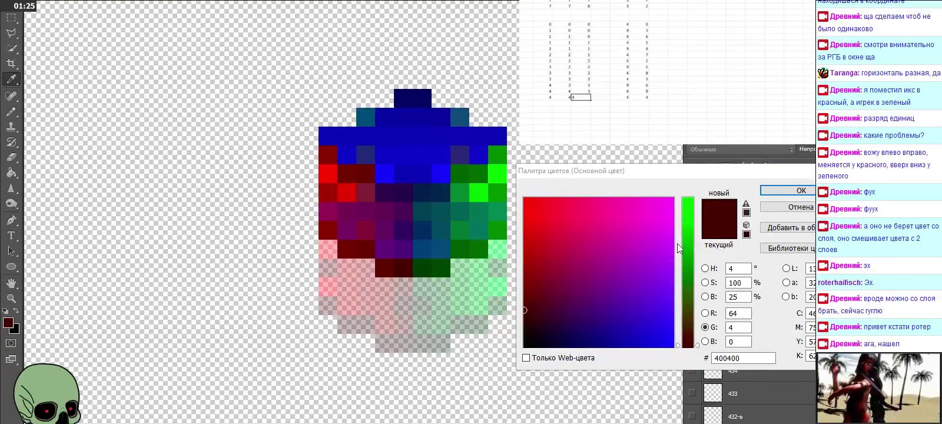
pyautogui.press('Return')
# Step: Step through layers 445 and 446, then hide 446 to return to the plain cube
pyautogui.hotkey('alt', '[')
pyautogui.hotkey('alt', '[')
pyautogui.hotkey('alt', '[')
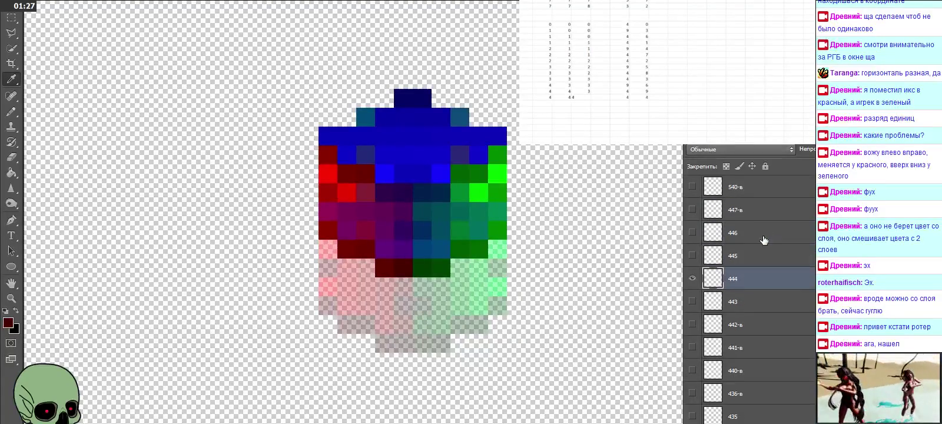
pyautogui.click(691, 278)
pyautogui.click(692, 255)
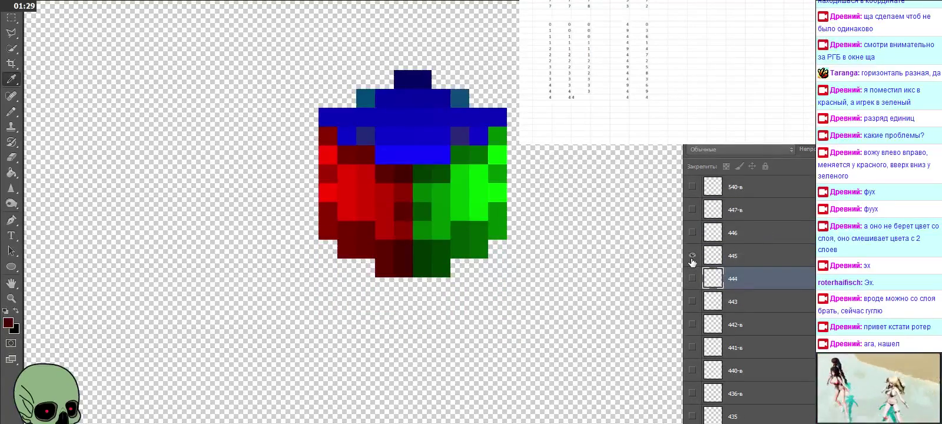
pyautogui.click(691, 256)
pyautogui.click(692, 233)
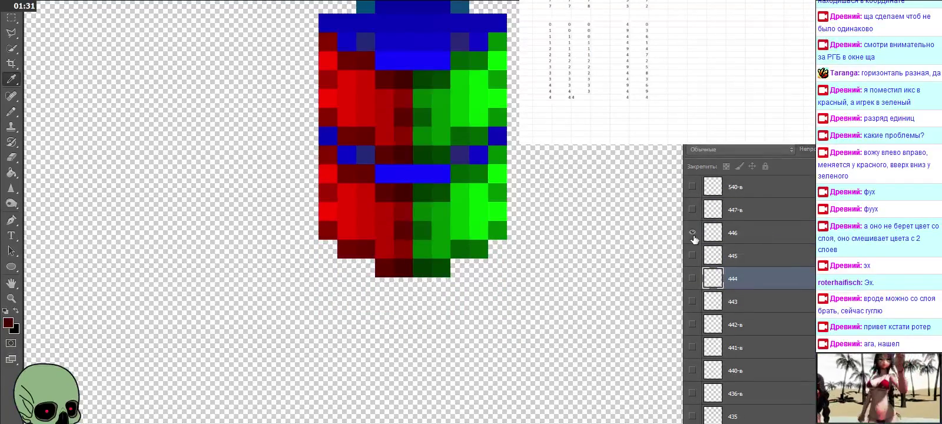
pyautogui.click(692, 232)
pyautogui.scroll(1, 694, 238)
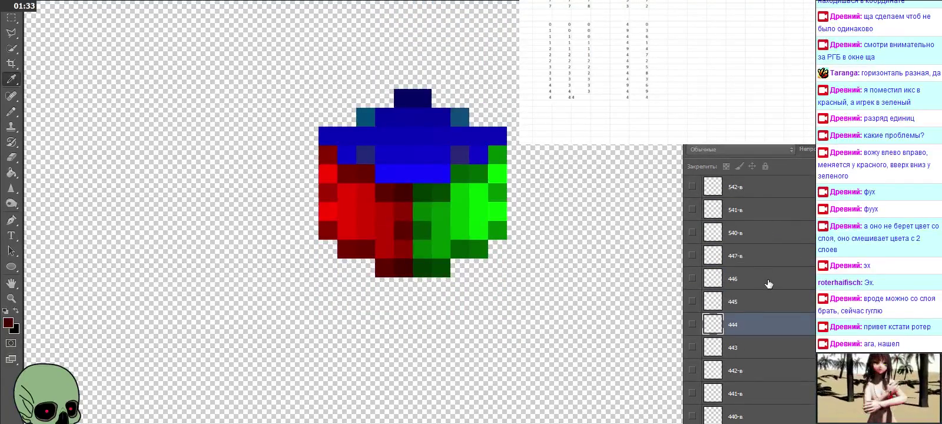
pyautogui.scroll(1, 768, 284)
pyautogui.scroll(2, 768, 284)
pyautogui.scroll(1, 768, 283)
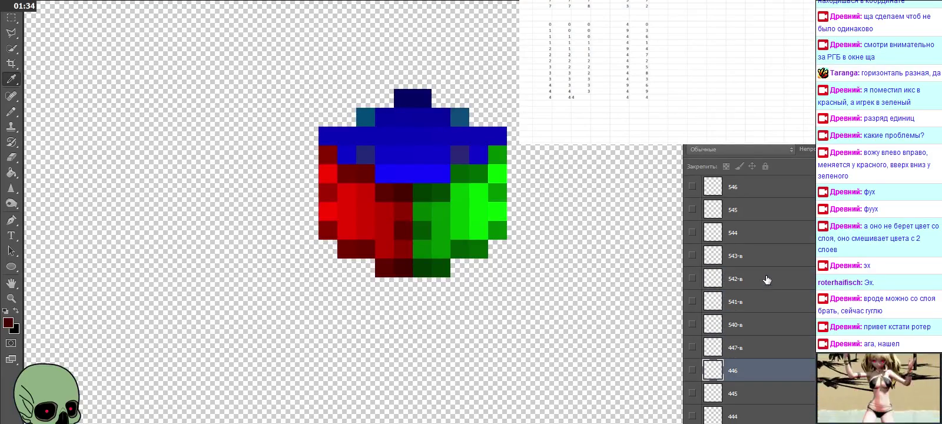
# Step: Select layer 544 and blink its visibility on and off to compare
pyautogui.click(749, 240)
pyautogui.click(692, 233)
pyautogui.click(692, 233)
pyautogui.click(692, 234)
pyautogui.doubleClick(692, 233)
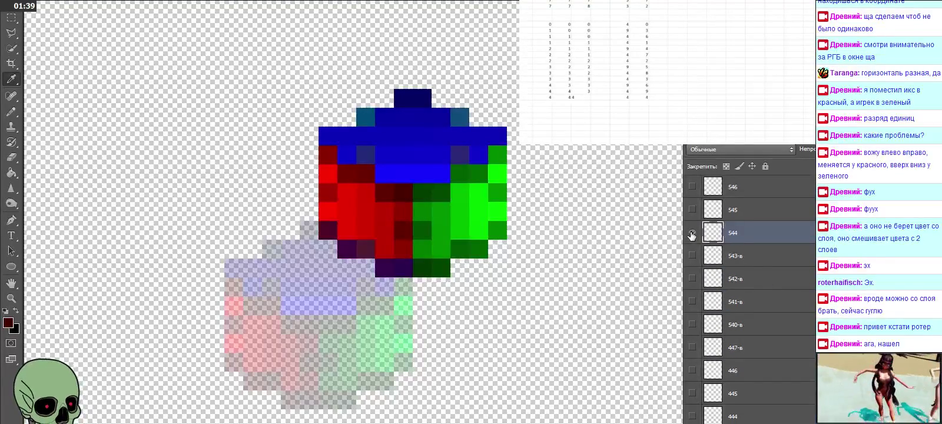
# Step: Sample a blue pixel, read its RGB, and enter 7 in the spreadsheet row
pyautogui.click(406, 265)
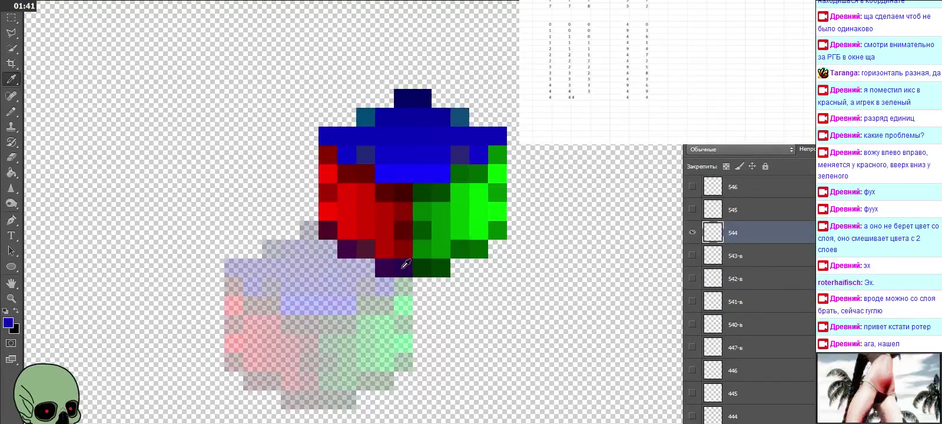
pyautogui.click(8, 324)
pyautogui.click(581, 97)
pyautogui.click(620, 103)
pyautogui.press('Tab')
pyautogui.write('7')
pyautogui.click(542, 103)
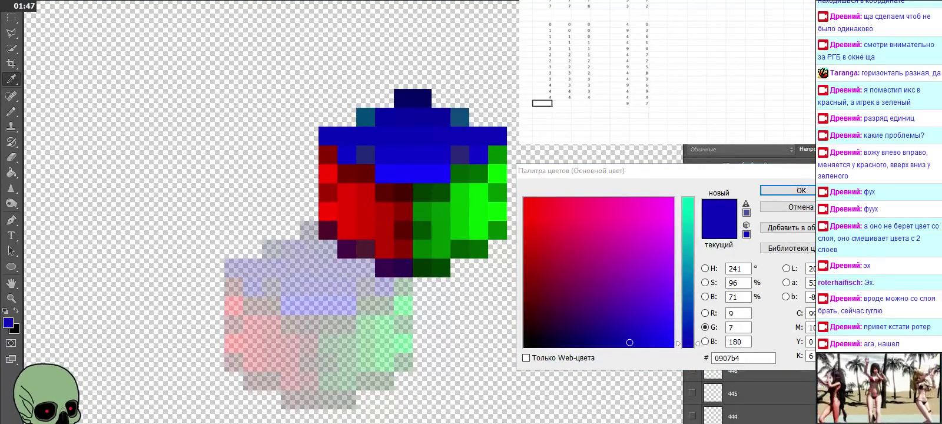
pyautogui.press('Return')
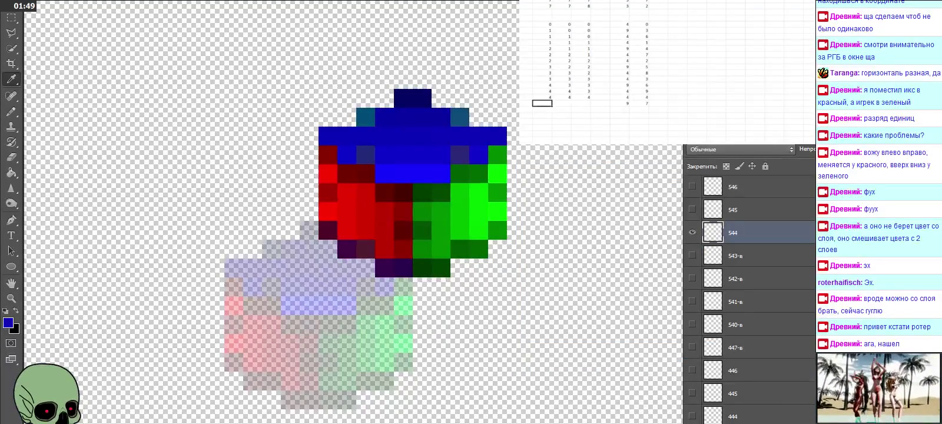
# Step: Log a new spreadsheet row reading 5, 4, 4
pyautogui.write('5')
pyautogui.press('Tab')
pyautogui.write('4')
pyautogui.press('Tab')
pyautogui.write('4')
pyautogui.press('Return')
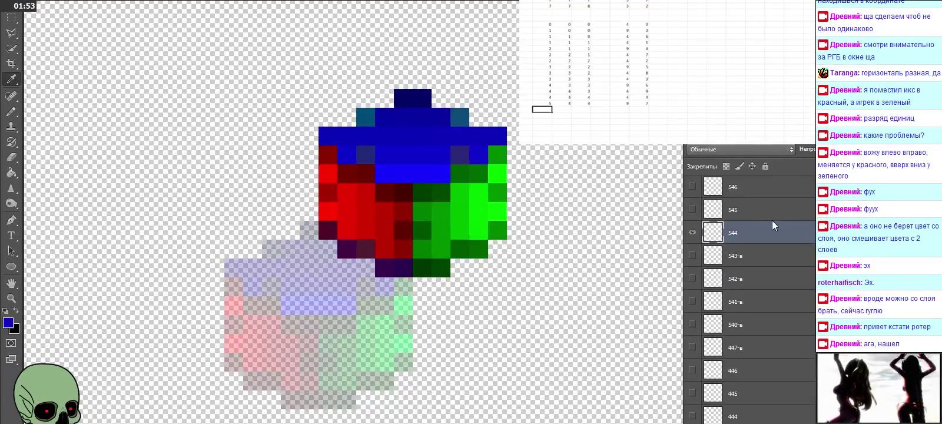
# Step: Show layer 545 in place of layer 544 and make it the active layer
pyautogui.click(692, 231)
pyautogui.click(693, 209)
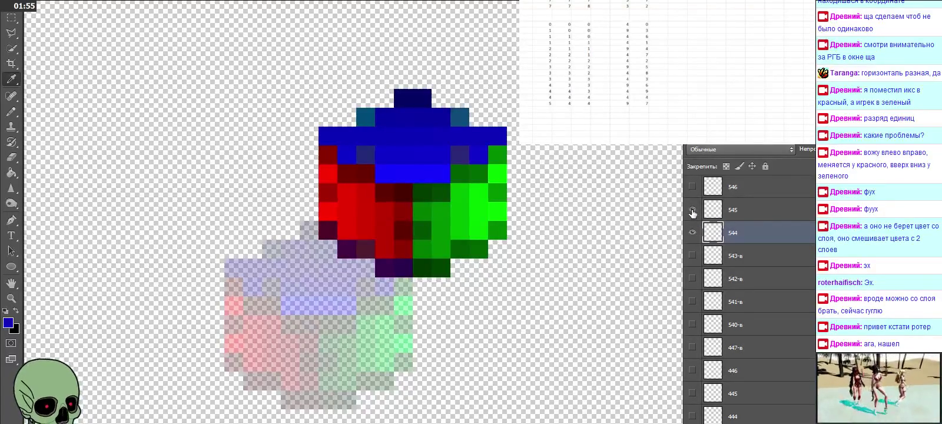
pyautogui.click(745, 211)
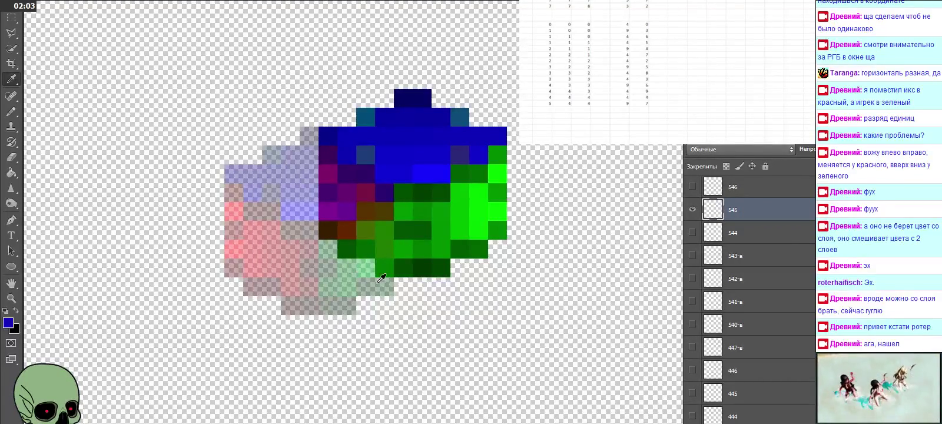
# Step: Sample the green 098400 from layer 545 and enter 9 and 2 in the spreadsheet
pyautogui.click(405, 270)
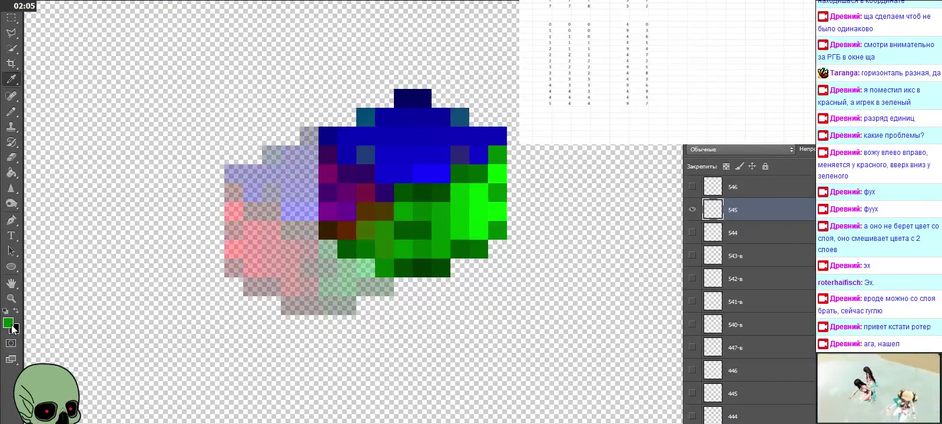
pyautogui.click(11, 325)
pyautogui.click(542, 109)
pyautogui.click(619, 109)
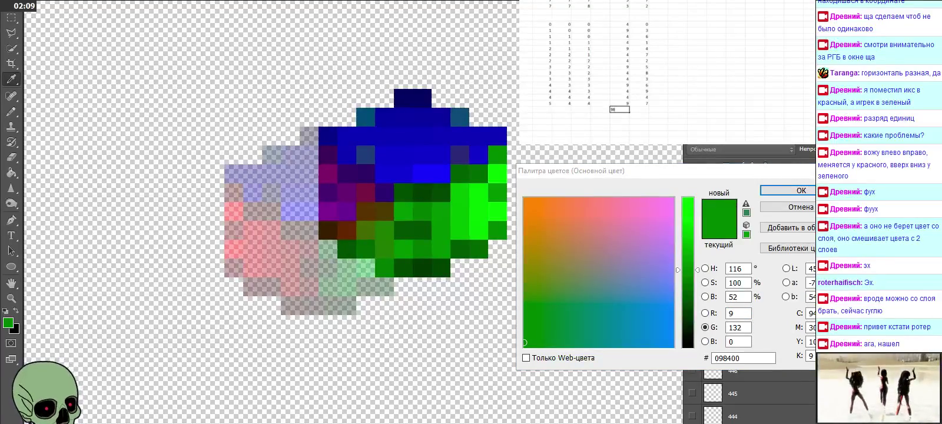
pyautogui.write('9')
pyautogui.press('Tab')
pyautogui.write('2')
pyautogui.press('Return')
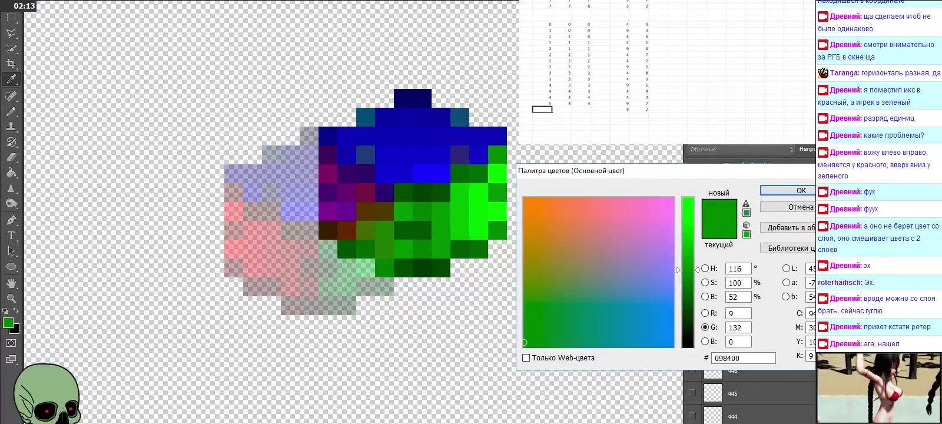
pyautogui.click(801, 190)
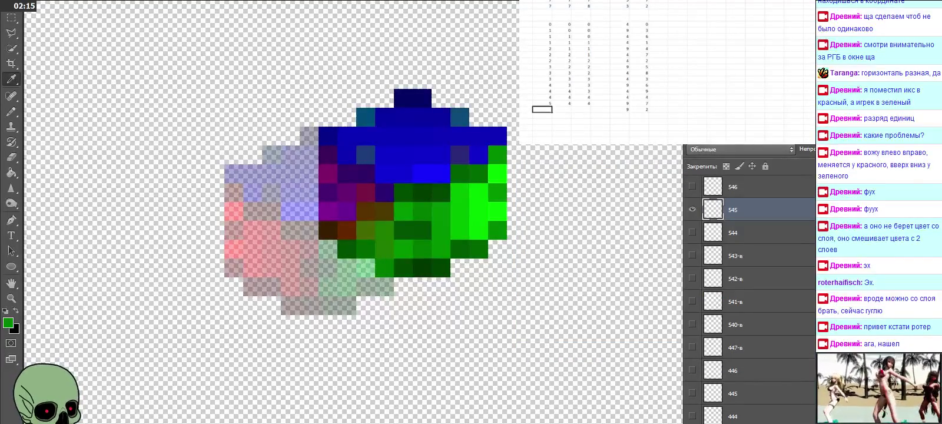
# Step: Enter the row 5, 4, 5, 9, 2, then hide layer 545
pyautogui.write('5')
pyautogui.press('Tab')
pyautogui.write('4')
pyautogui.press('Tab')
pyautogui.write('5')
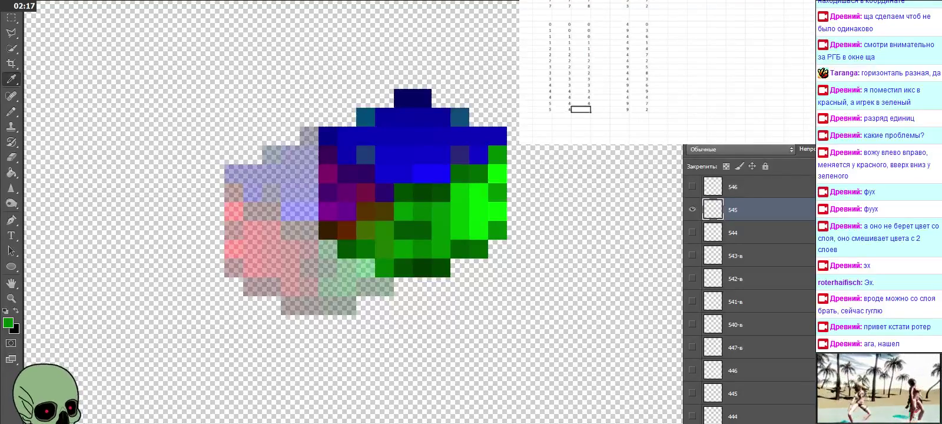
pyautogui.press('Tab')
pyautogui.press('Tab')
pyautogui.write('9')
pyautogui.press('Tab')
pyautogui.write('2')
pyautogui.press('Tab')
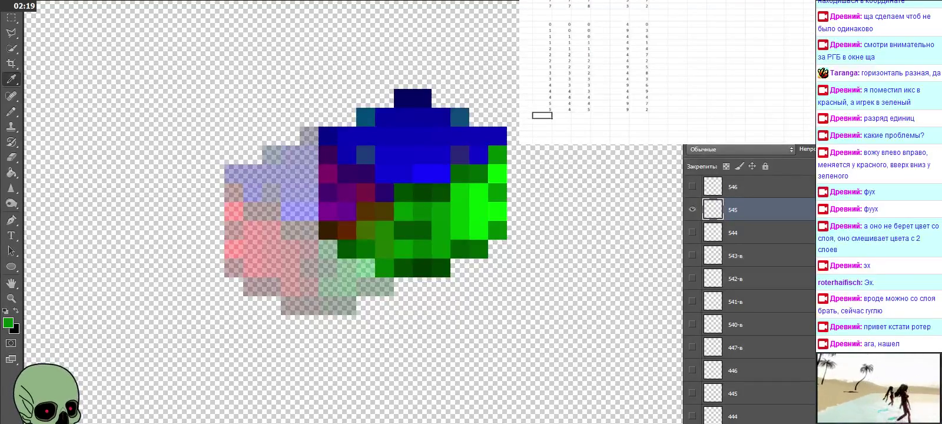
pyautogui.click(693, 209)
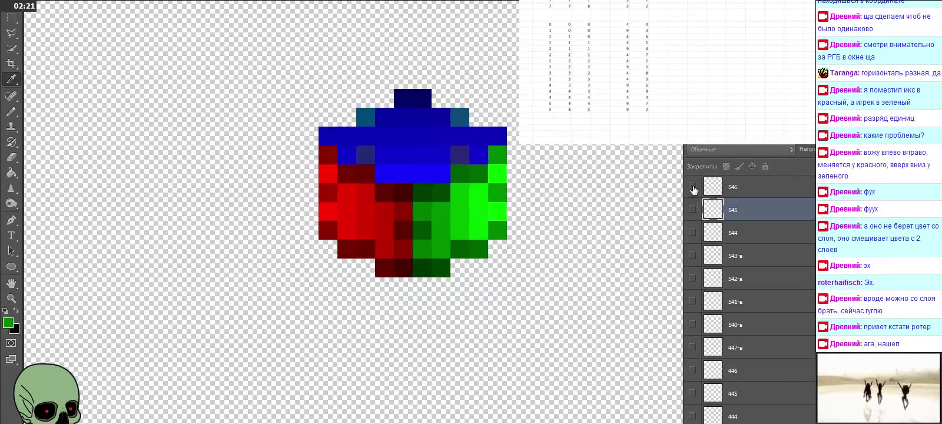
# Step: Toggle layer 546's visibility and scroll up the Layers panel to layer 555
pyautogui.click(693, 187)
pyautogui.click(693, 187)
pyautogui.scroll(2, 745, 211)
pyautogui.scroll(2, 746, 211)
pyautogui.scroll(1, 746, 211)
pyautogui.scroll(1, 747, 211)
pyautogui.scroll(2, 747, 211)
pyautogui.scroll(1, 747, 211)
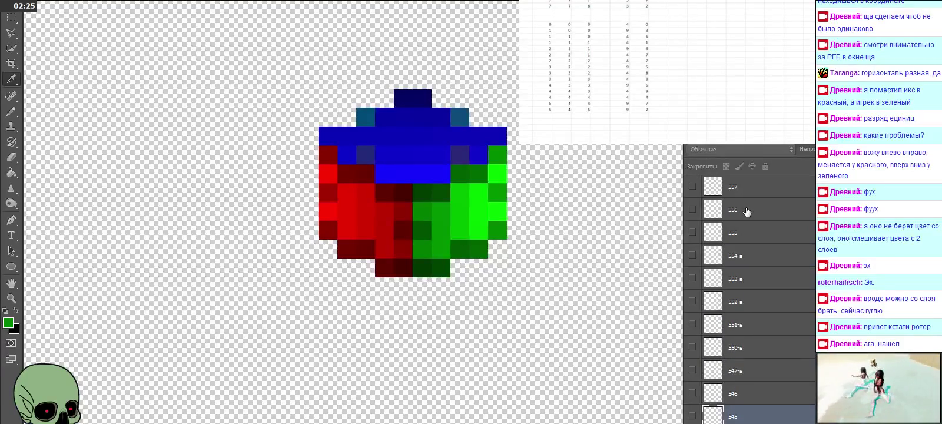
# Step: Make layer 555 active and visible, and read its blue 0405ff in the Color Picker
pyautogui.click(759, 234)
pyautogui.click(692, 234)
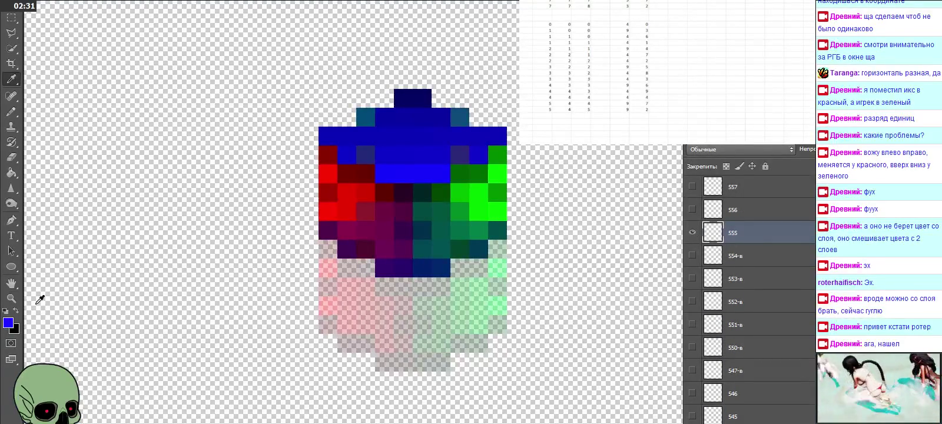
pyautogui.click(9, 322)
pyautogui.click(542, 115)
pyautogui.click(620, 116)
pyautogui.press('Return')
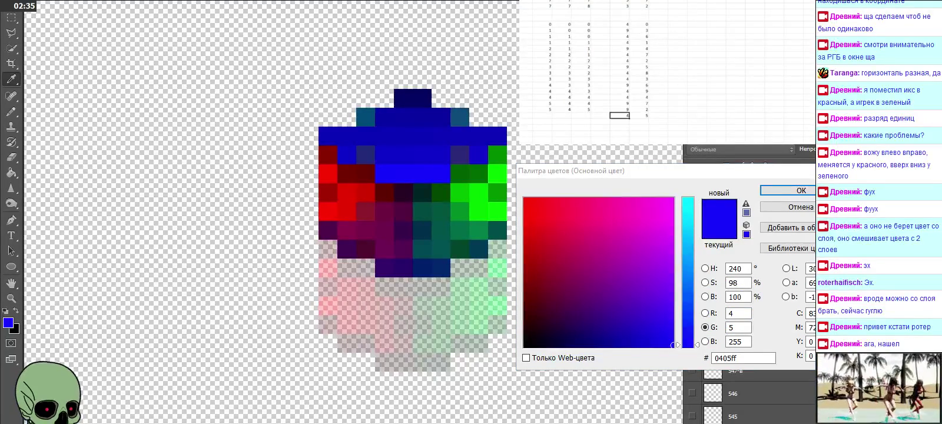
pyautogui.click(542, 116)
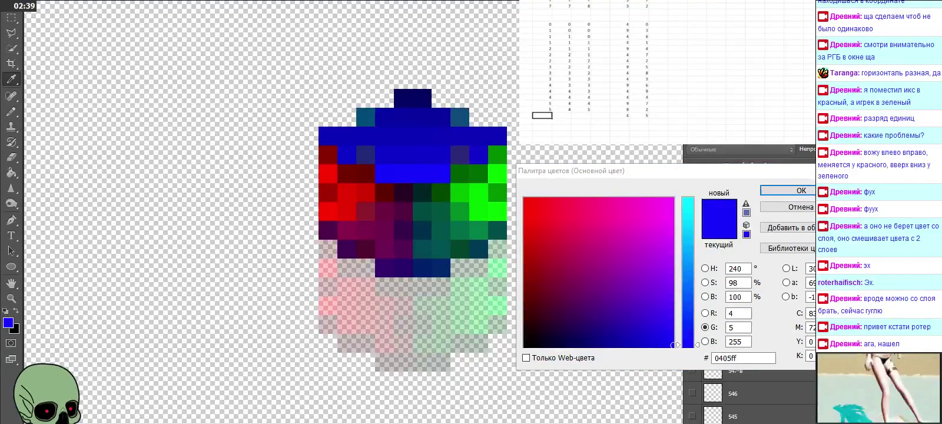
pyautogui.click(783, 206)
# Step: Log 5 in a new spreadsheet row and switch visibility from layer 555 to 556
pyautogui.click(543, 115)
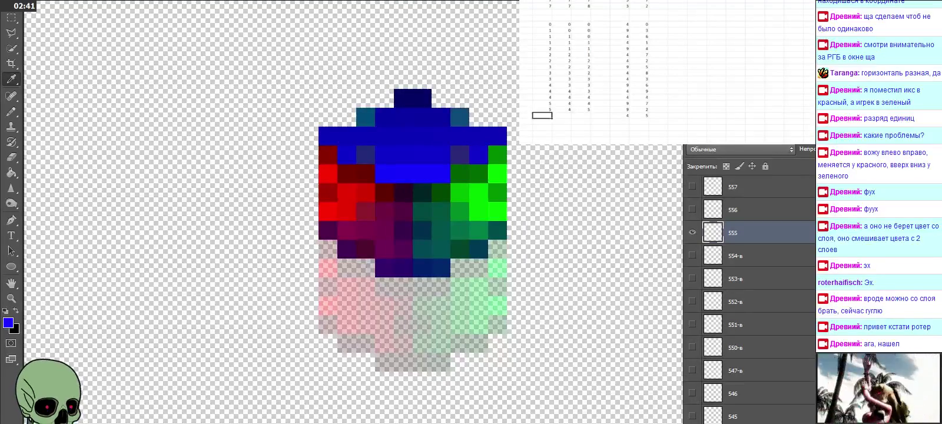
pyautogui.write('5')
pyautogui.press('Tab')
pyautogui.write('5')
pyautogui.press('Tab')
pyautogui.press('Return')
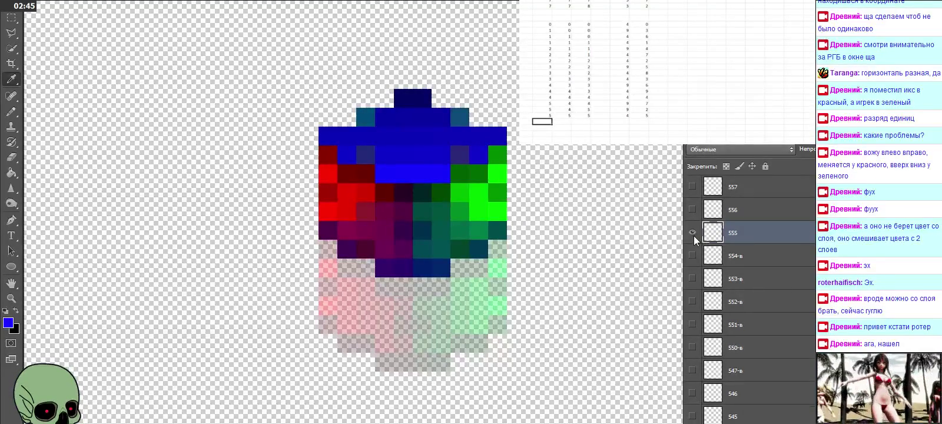
pyautogui.moveTo(694, 233); pyautogui.dragTo(692, 209)
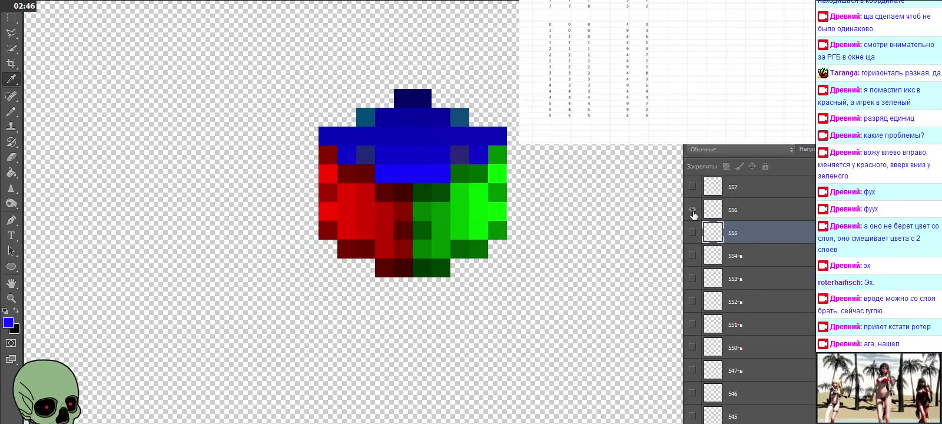
# Step: Sample the dark red 400000 from layer 556 and enter 40 in the spreadsheet
pyautogui.click(739, 213)
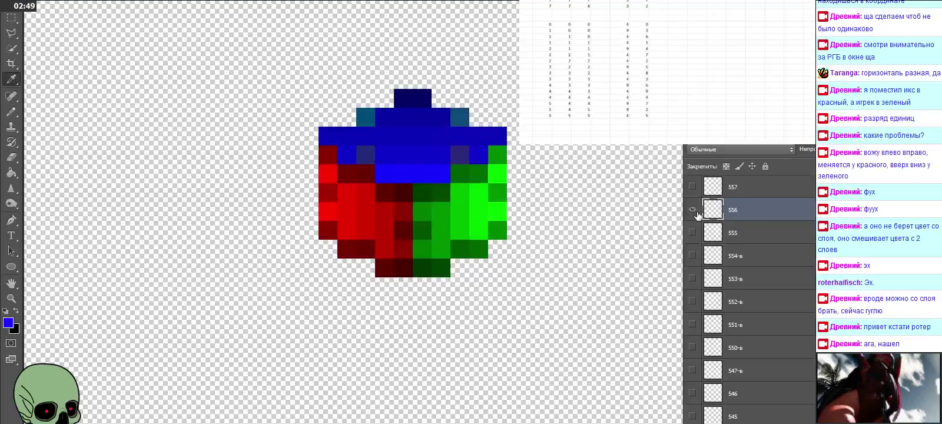
pyautogui.click(408, 270)
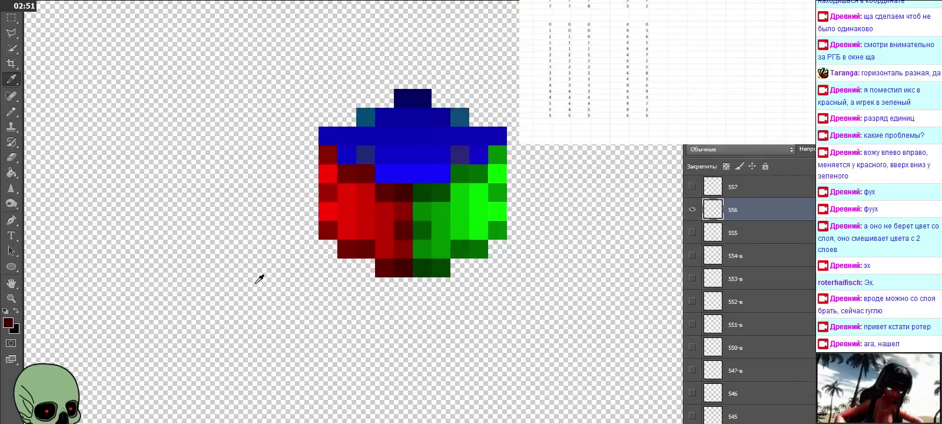
pyautogui.click(8, 323)
pyautogui.click(542, 122)
pyautogui.click(638, 121)
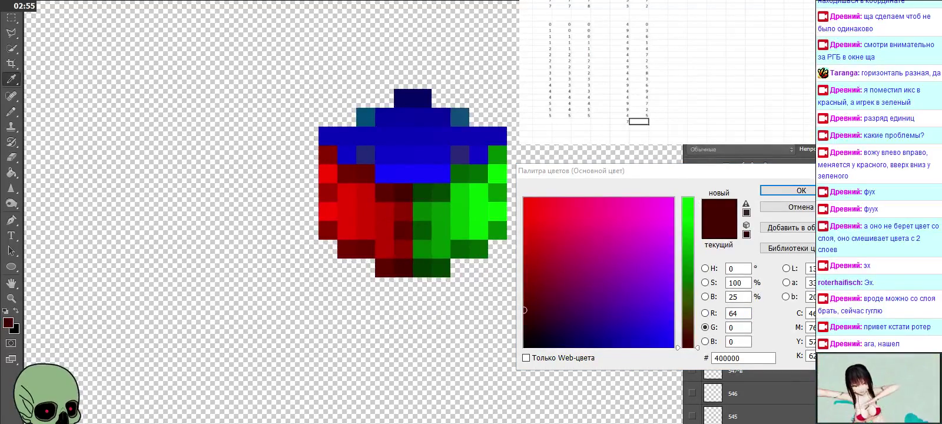
pyautogui.write('40')
pyautogui.press('Left')
pyautogui.press('Left')
pyautogui.press('Left')
pyautogui.press('Left')
pyautogui.press('Left')
pyautogui.press('Down')
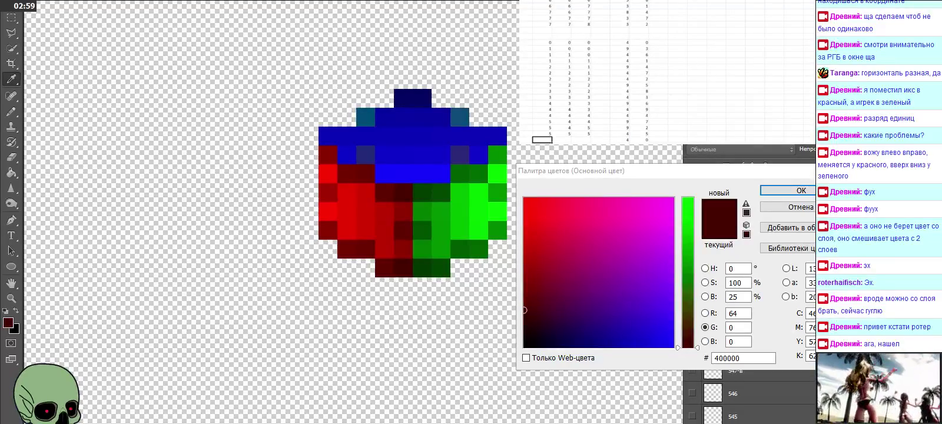
pyautogui.press('Escape')
# Step: Start a new spreadsheet row with 5 and 5
pyautogui.click(542, 140)
pyautogui.scroll(-2, 589, 88)
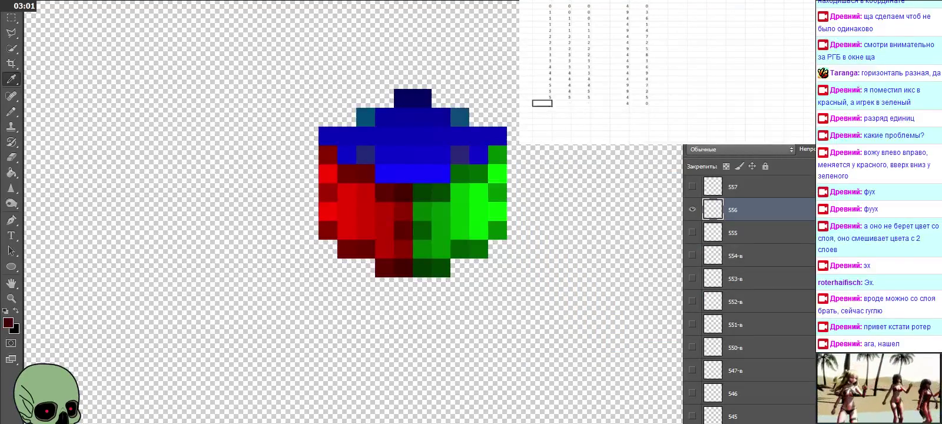
pyautogui.write('5')
pyautogui.press('Tab')
pyautogui.write('5')
pyautogui.press('Tab')
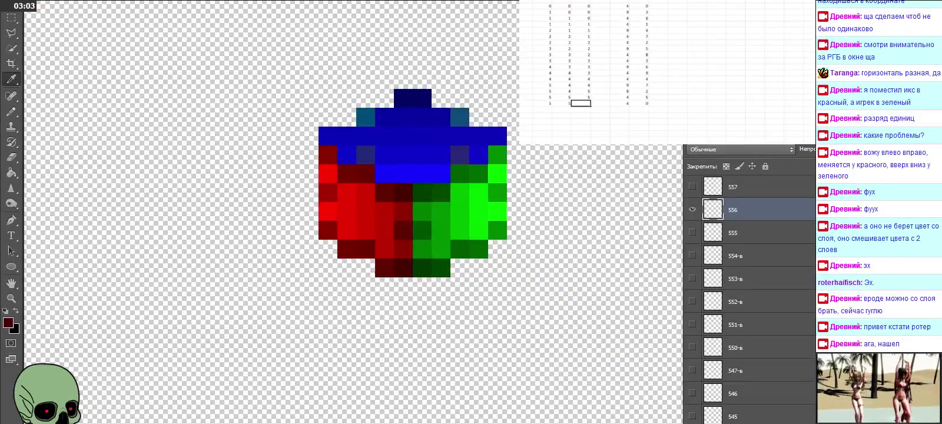
pyautogui.write('5')
pyautogui.write('6')
pyautogui.press('Return')
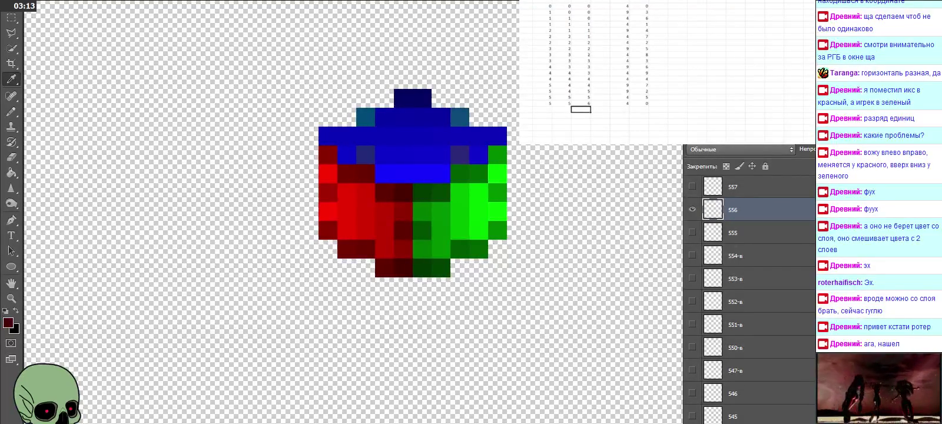
# Step: Hide layer 556 and show layer 656 over the sprite
pyautogui.click(693, 209)
pyautogui.click(692, 187)
pyautogui.scroll(2, 739, 222)
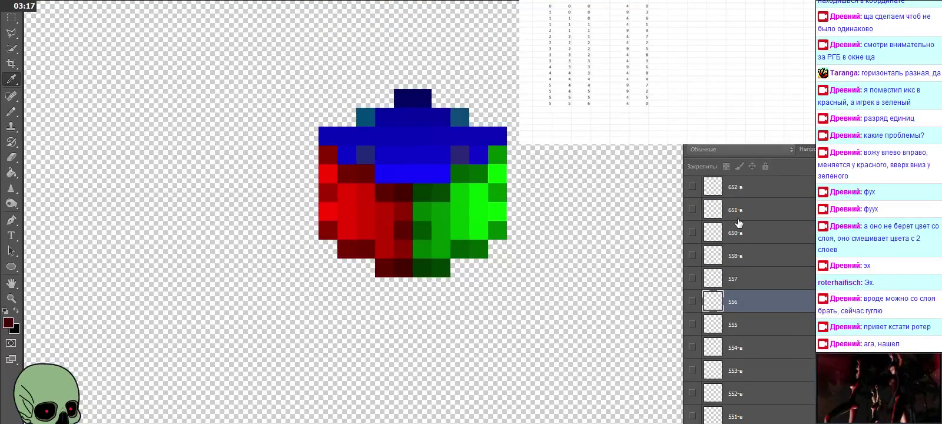
pyautogui.scroll(1, 739, 222)
pyautogui.scroll(1, 739, 222)
pyautogui.scroll(2, 738, 222)
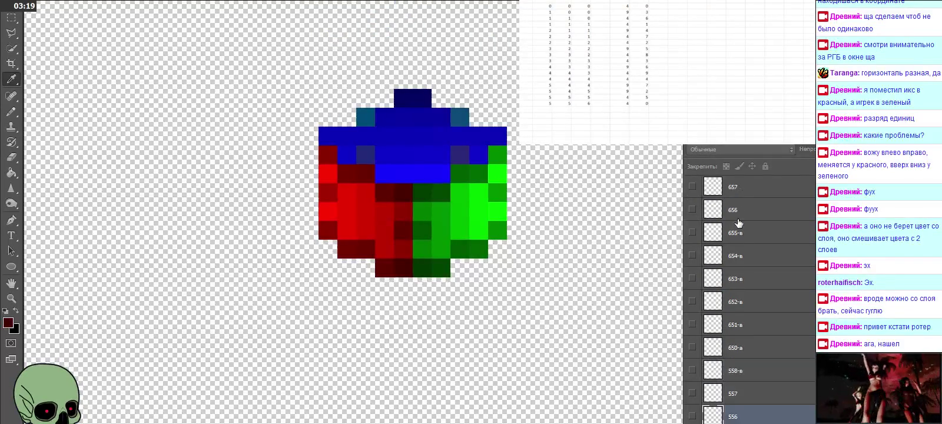
pyautogui.click(693, 209)
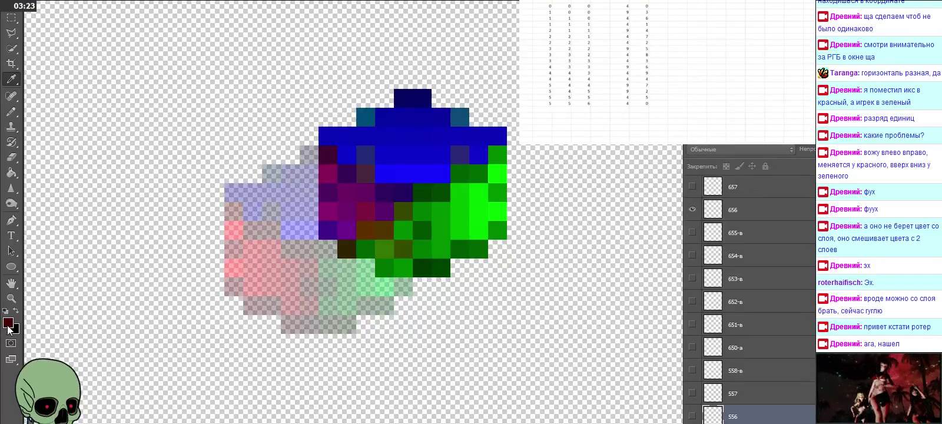
# Step: Make layer 656 active, sample its bright green (RGB 9, 253, 0) and log red value 9
pyautogui.click(8, 322)
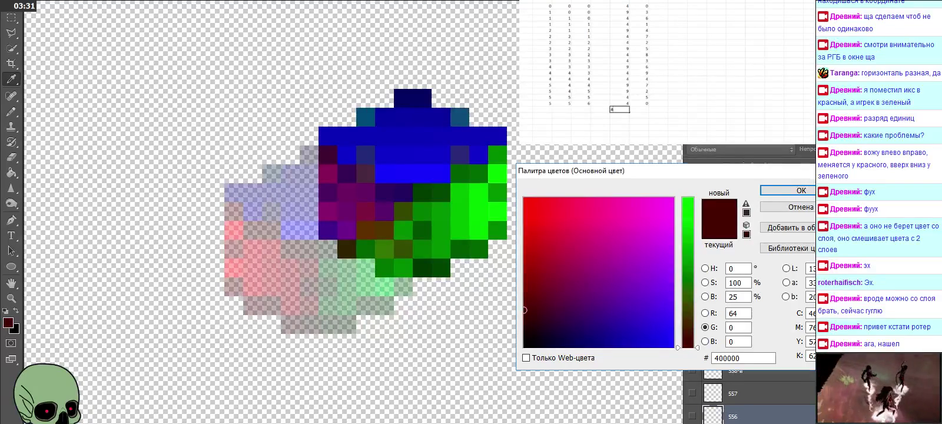
pyautogui.click(809, 189)
pyautogui.click(783, 212)
pyautogui.click(395, 262)
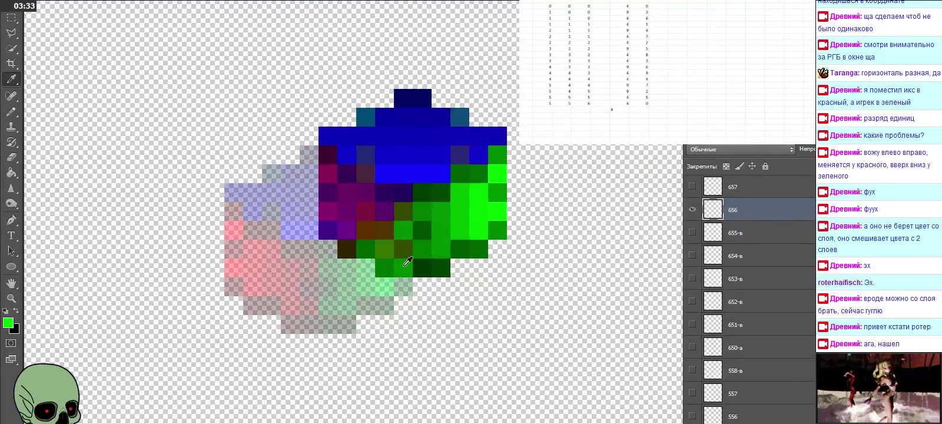
pyautogui.click(7, 322)
pyautogui.click(619, 109)
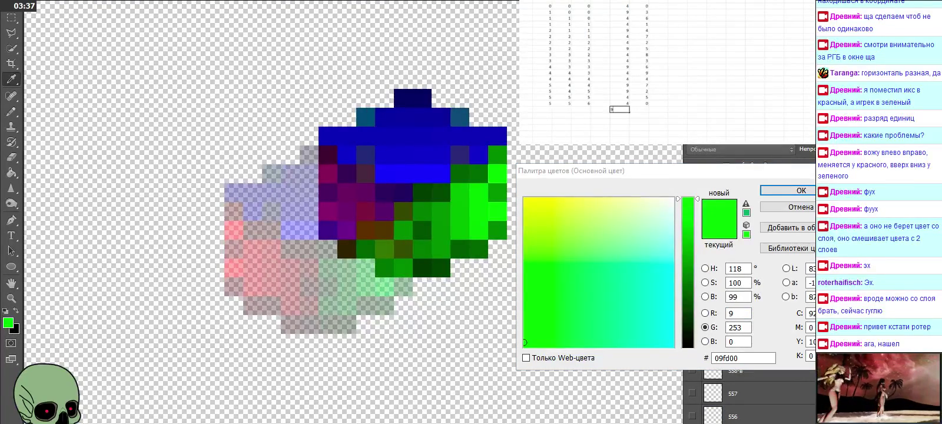
pyautogui.press('Return')
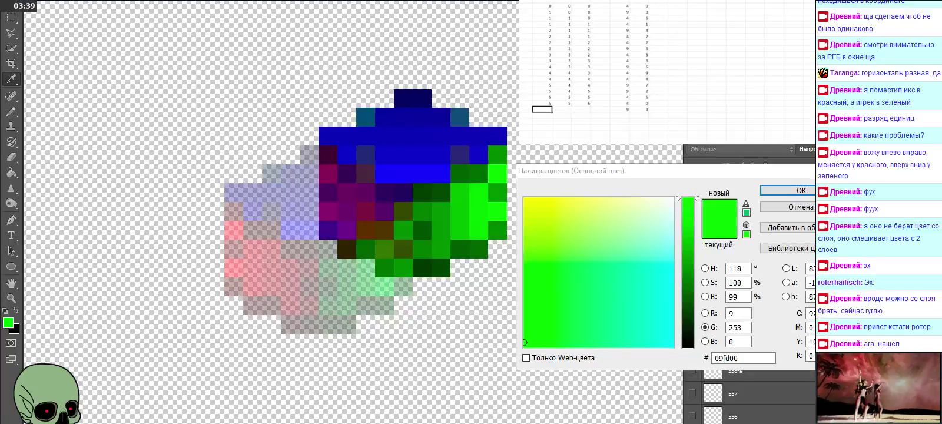
pyautogui.press('Return')
# Step: Enter 6, 5, 6 into the next spreadsheet row
pyautogui.click(542, 109)
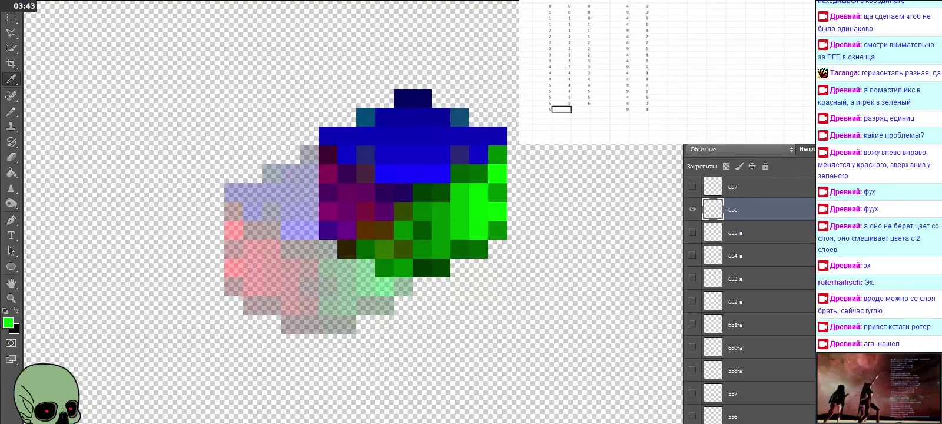
pyautogui.write('6')
pyautogui.press('Tab')
pyautogui.write('5')
pyautogui.press('Tab')
pyautogui.write('6')
pyautogui.press('Down')
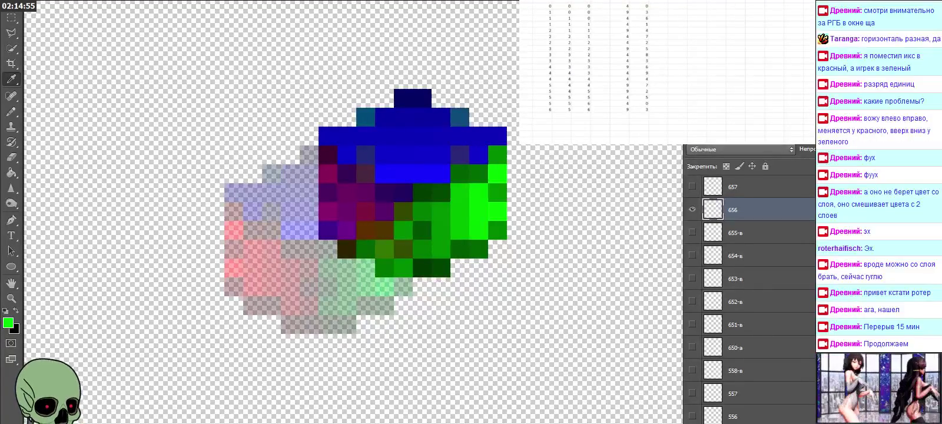
# Step: Hide layer 656 so only the red, green and blue cube shows
pyautogui.click(581, 115)
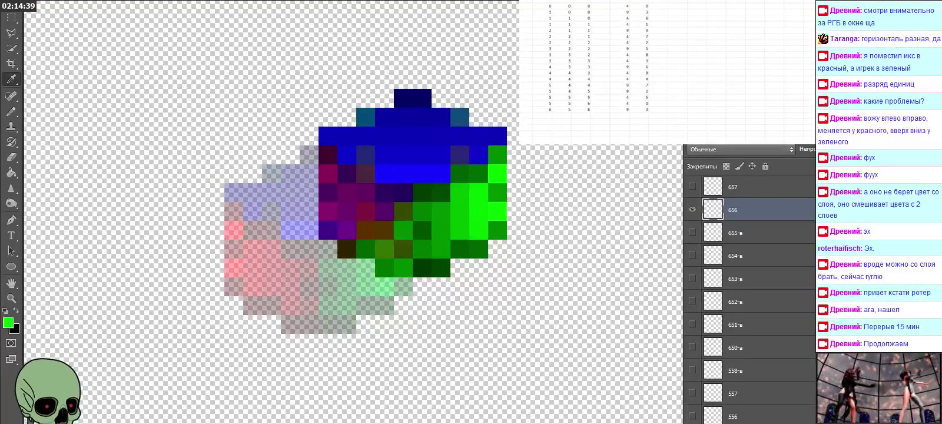
pyautogui.click(692, 210)
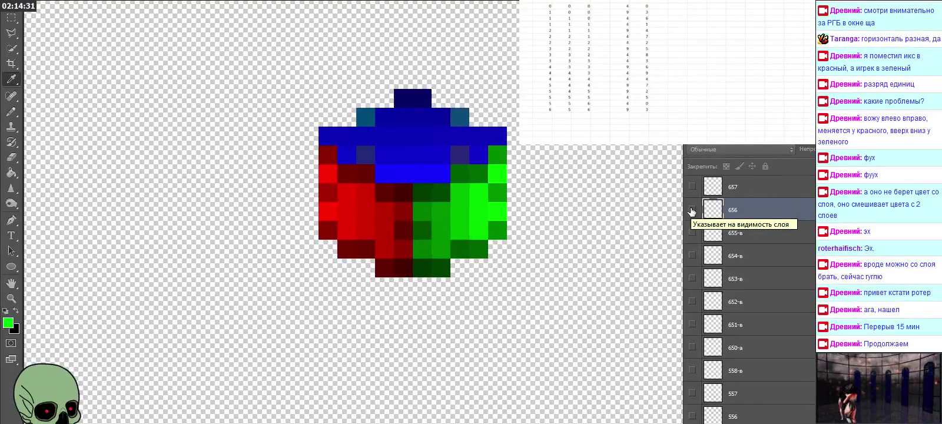
pyautogui.click(580, 114)
# Step: Log a new spreadsheet row reading 0, 0, 0, 1, 1
pyautogui.click(542, 128)
pyautogui.write('0')
pyautogui.press('Tab')
pyautogui.write('0')
pyautogui.press('Tab')
pyautogui.write('0')
pyautogui.press('Tab')
pyautogui.press('Tab')
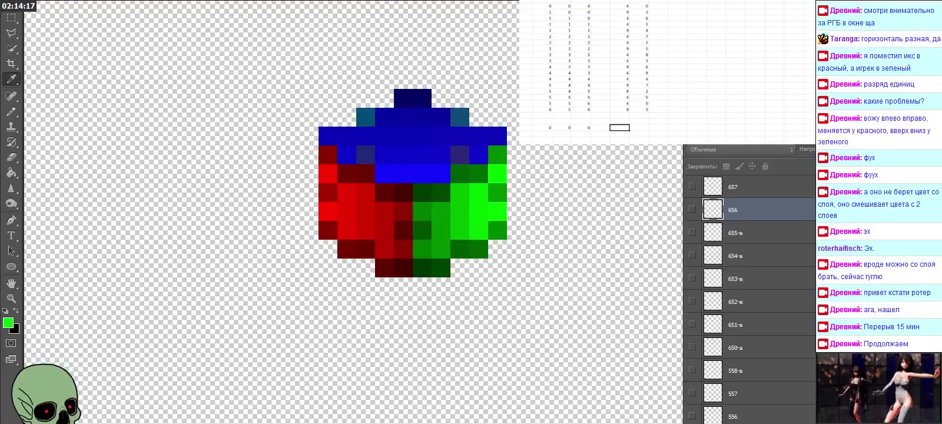
pyautogui.write('1')
pyautogui.press('Tab')
pyautogui.write('1')
pyautogui.press('Return')
pyautogui.press('Left')
pyautogui.press('Left')
pyautogui.press('Left')
pyautogui.press('Left')
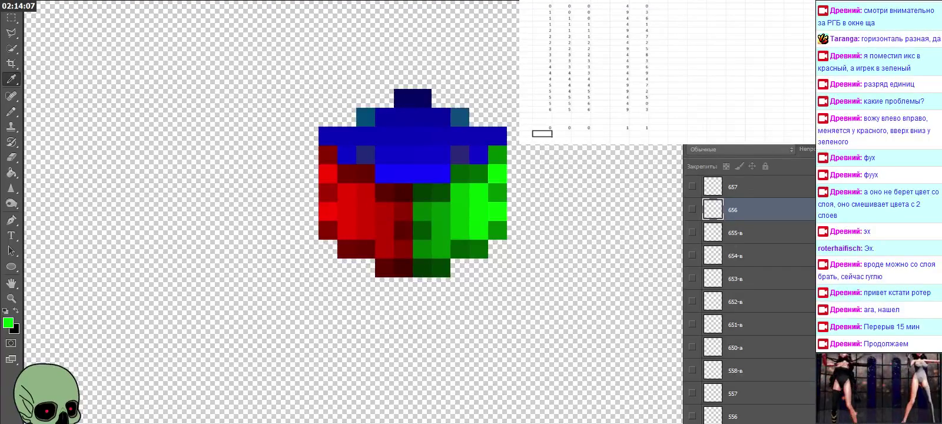
# Step: Show layer 100's translucent overlay over the cube
pyautogui.scroll(-6, 666, 70)
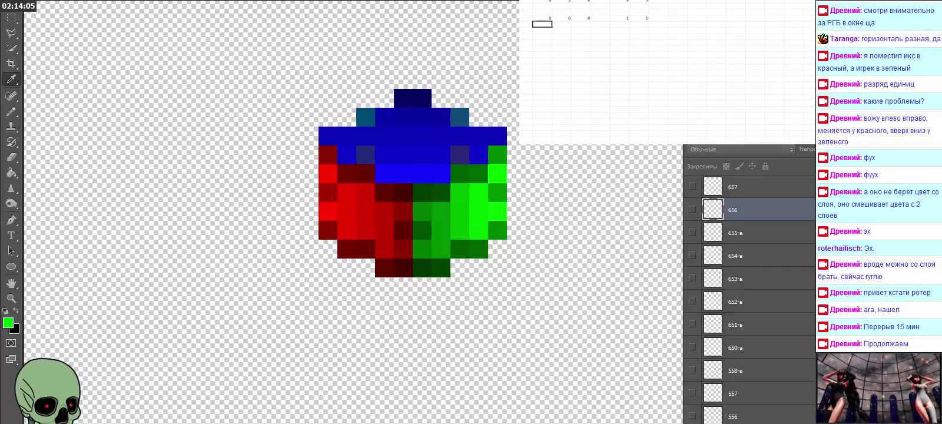
pyautogui.scroll(-10, 735, 281)
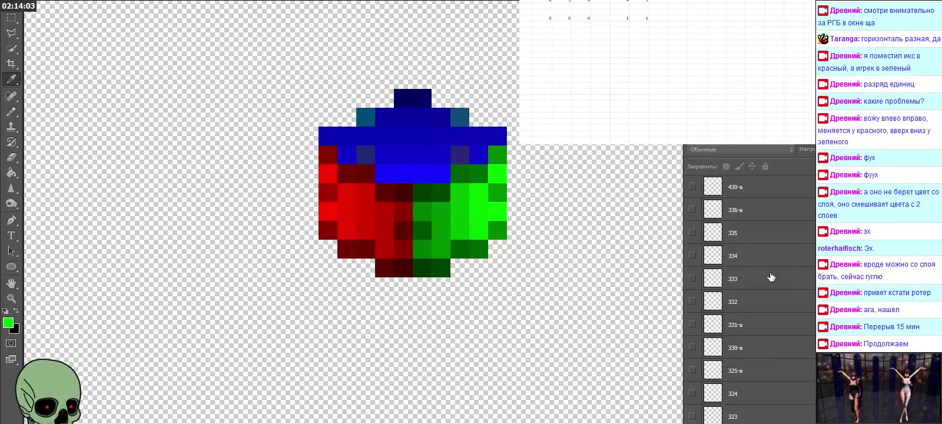
pyautogui.scroll(-5, 771, 283)
pyautogui.scroll(3, 744, 343)
pyautogui.scroll(3, 744, 343)
pyautogui.scroll(2, 745, 340)
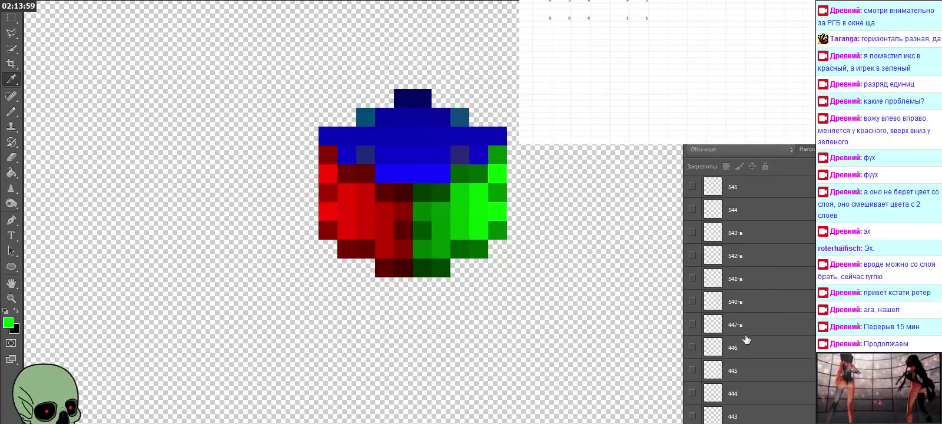
pyautogui.scroll(3, 746, 339)
pyautogui.scroll(3, 746, 339)
pyautogui.scroll(3, 747, 333)
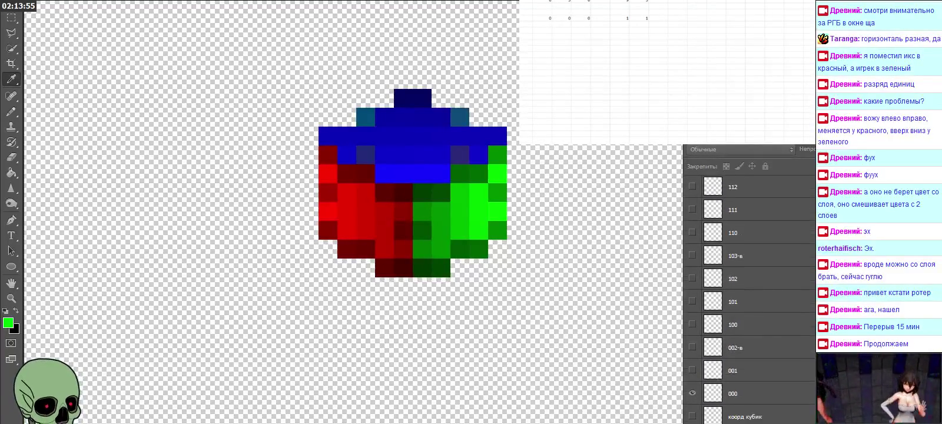
pyautogui.click(692, 370)
pyautogui.click(692, 372)
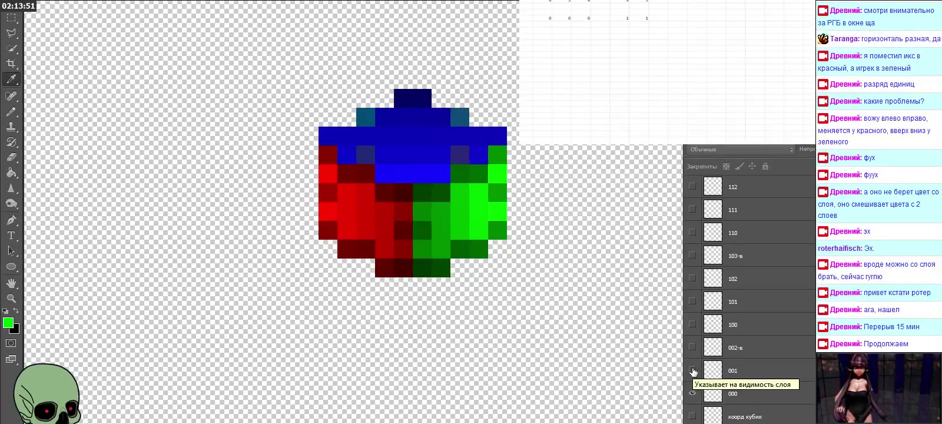
pyautogui.click(693, 324)
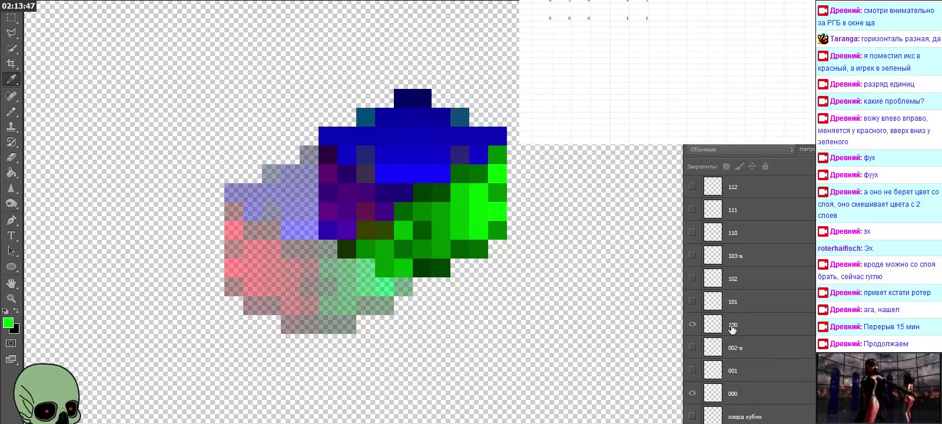
# Step: Select layer 100 and sample its dark green, RGB 6, 74, 0 (064a00)
pyautogui.click(732, 328)
pyautogui.click(344, 251)
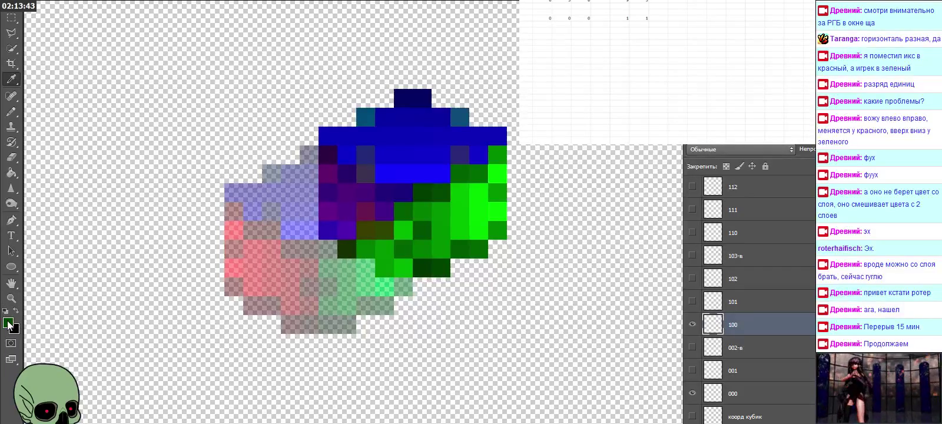
pyautogui.click(8, 323)
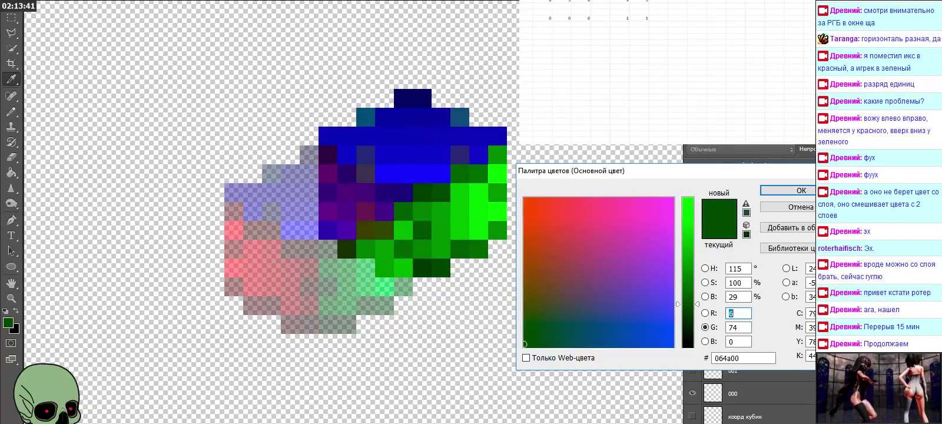
pyautogui.click(542, 24)
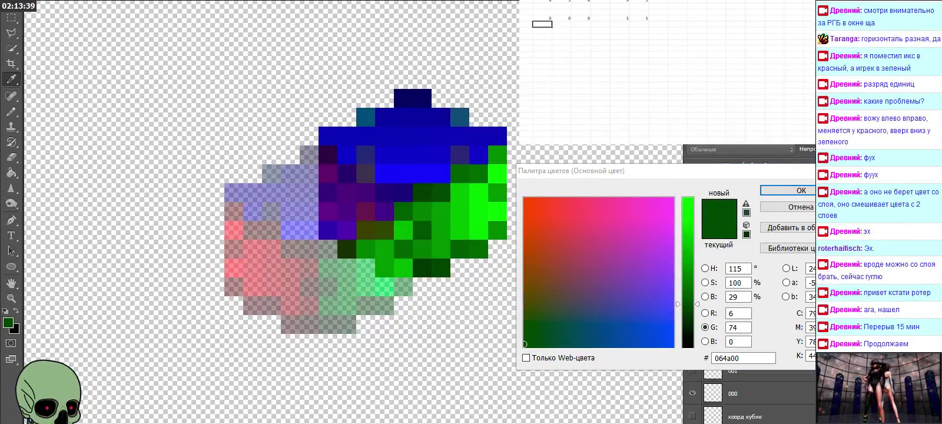
# Step: Enter 6 and 4 in the colour columns and close the colour picker
pyautogui.press('Right')
pyautogui.press('Right')
pyautogui.press('Right')
pyautogui.press('Right')
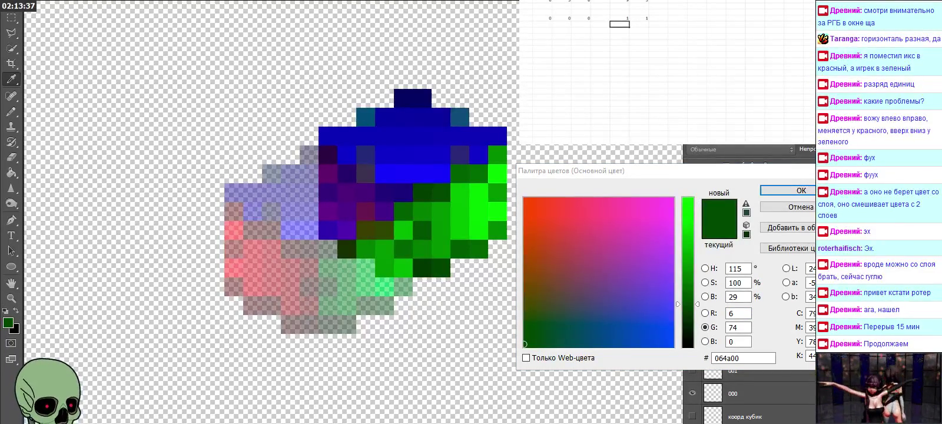
pyautogui.write('6')
pyautogui.press('Right')
pyautogui.write('4')
pyautogui.press('Left')
pyautogui.press('Left')
pyautogui.press('Left')
pyautogui.press('Left')
pyautogui.press('Left')
pyautogui.press('Left')
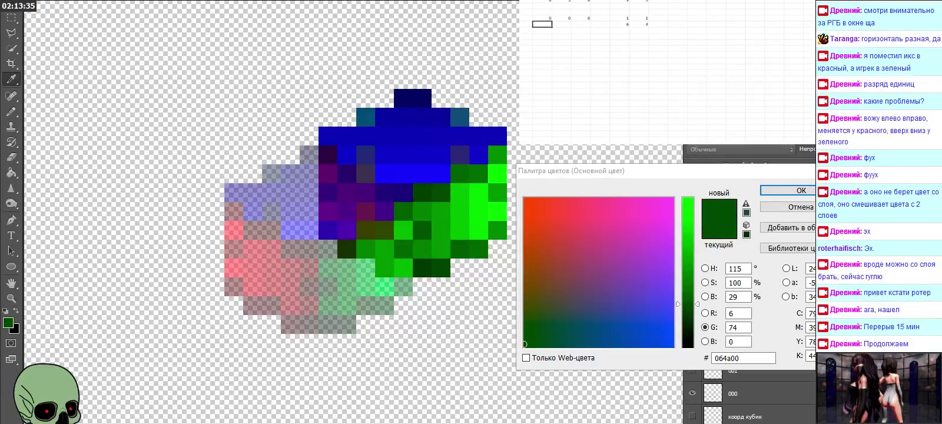
pyautogui.click(802, 191)
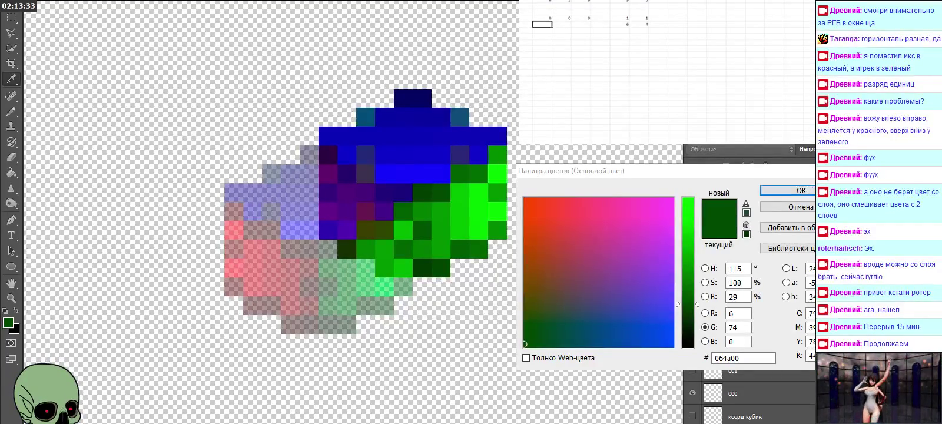
# Step: Fill the row's first cells with 1, 0, 0
pyautogui.click(541, 24)
pyautogui.write('1')
pyautogui.press('Right')
pyautogui.write('0')
pyautogui.press('Right')
pyautogui.press('Return')
pyautogui.press('Left')
pyautogui.press('Left')
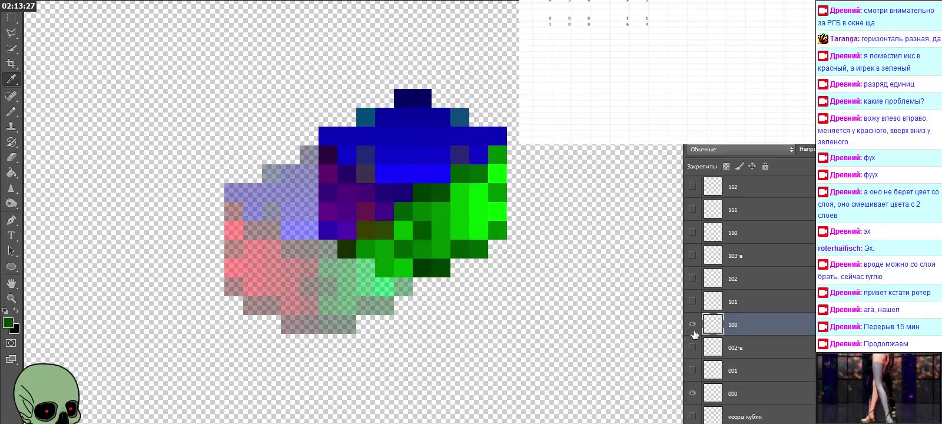
# Step: Hide layer 100 and show and select layer 101
pyautogui.click(692, 324)
pyautogui.click(693, 302)
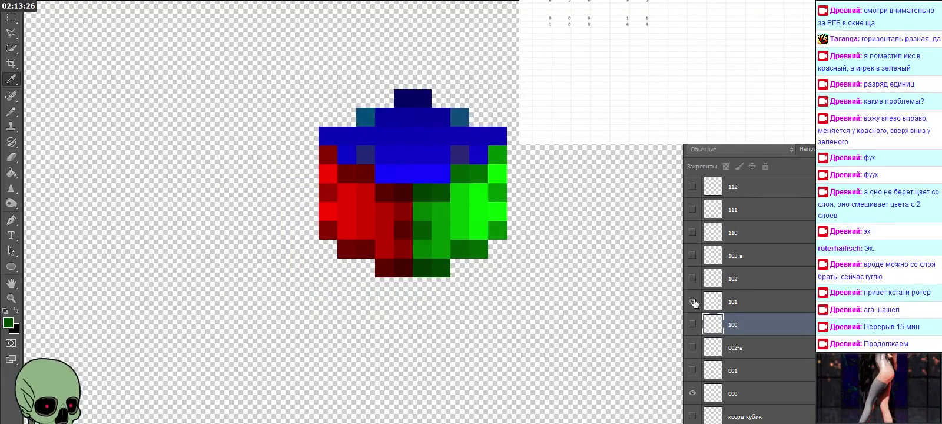
pyautogui.click(731, 302)
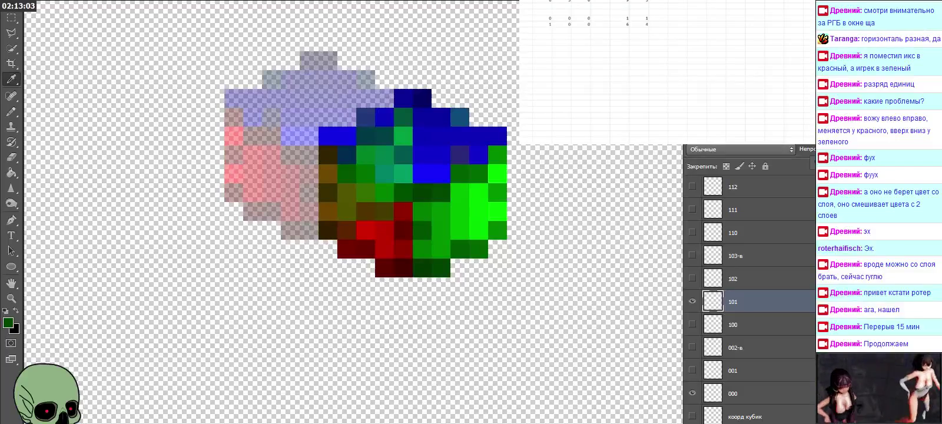
# Step: Hide layers 100, 101 and 102, then show and select layer 110's overlay
pyautogui.click(692, 301)
pyautogui.click(692, 324)
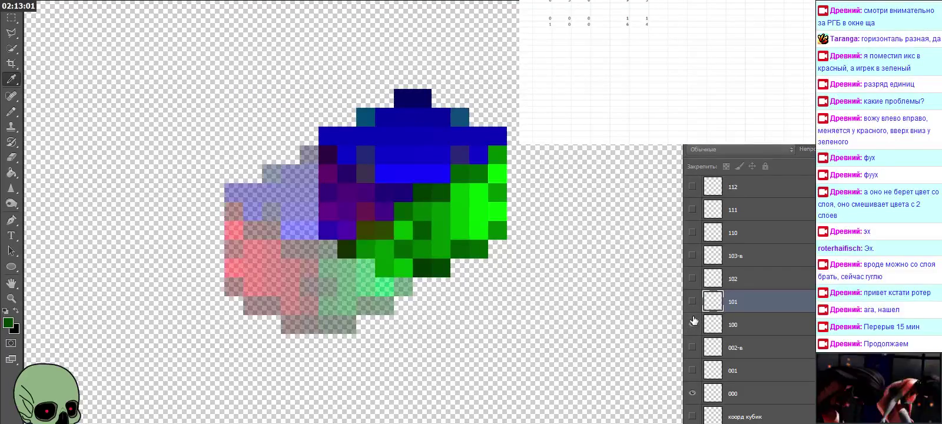
pyautogui.click(692, 324)
pyautogui.click(693, 302)
pyautogui.click(693, 301)
pyautogui.click(692, 278)
pyautogui.click(693, 279)
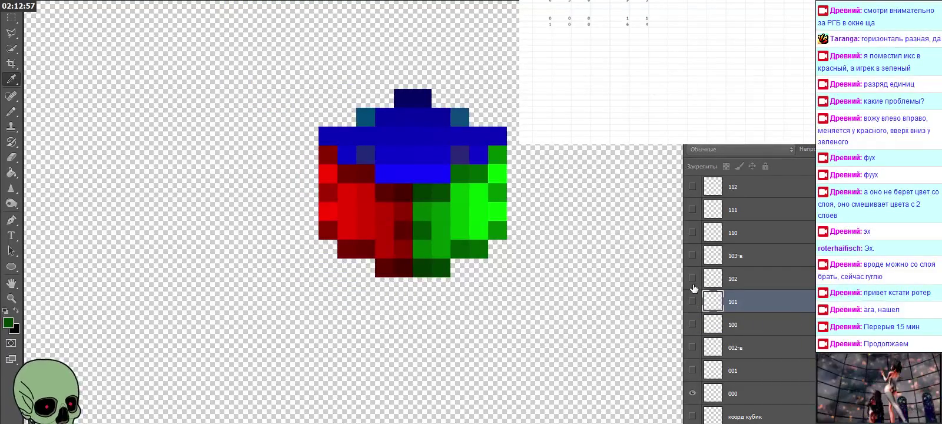
pyautogui.click(700, 235)
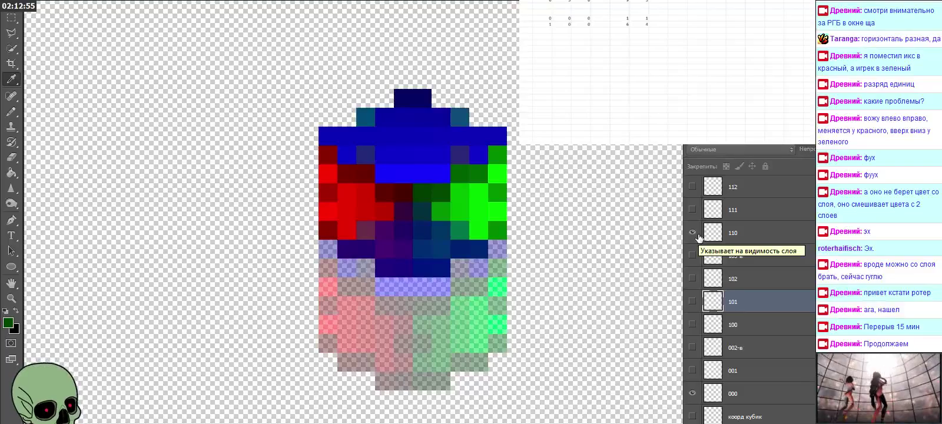
pyautogui.click(733, 235)
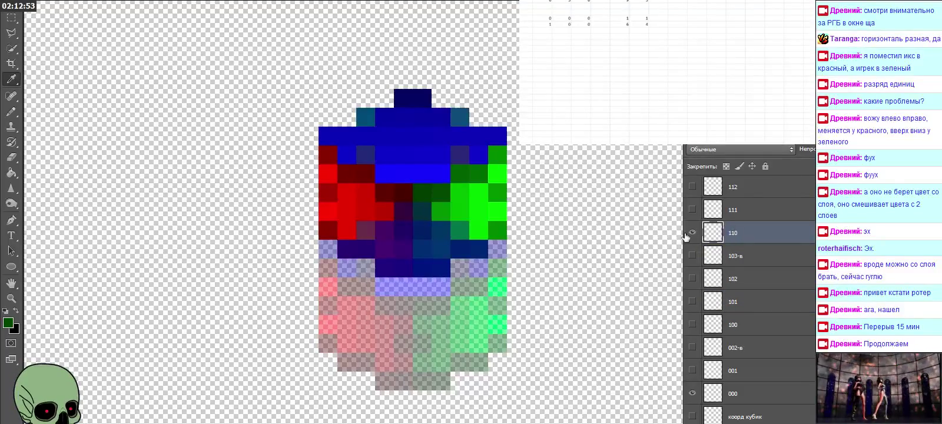
# Step: Sample layer 110's blue (RGB 1, 7, 180), log it in the spreadsheet, then hide layer 110
pyautogui.click(352, 245)
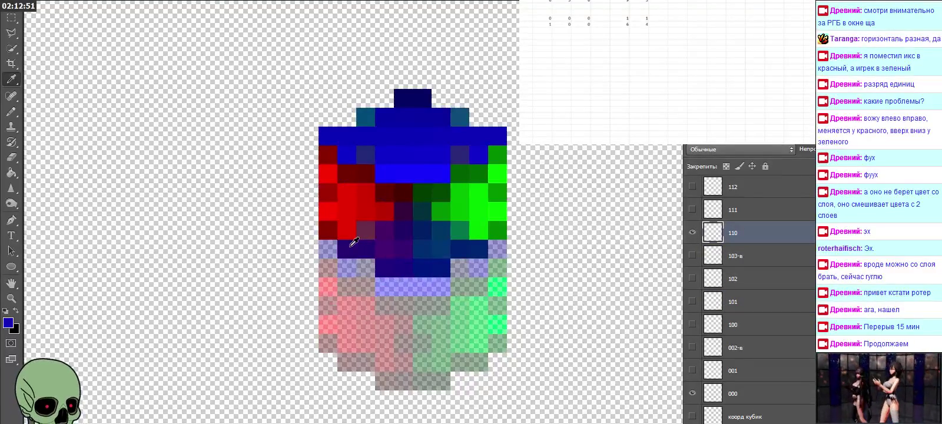
pyautogui.click(8, 322)
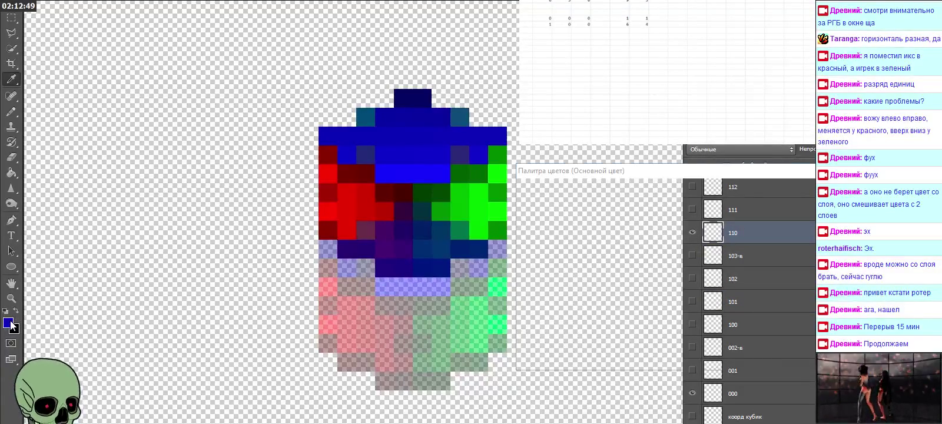
pyautogui.click(620, 31)
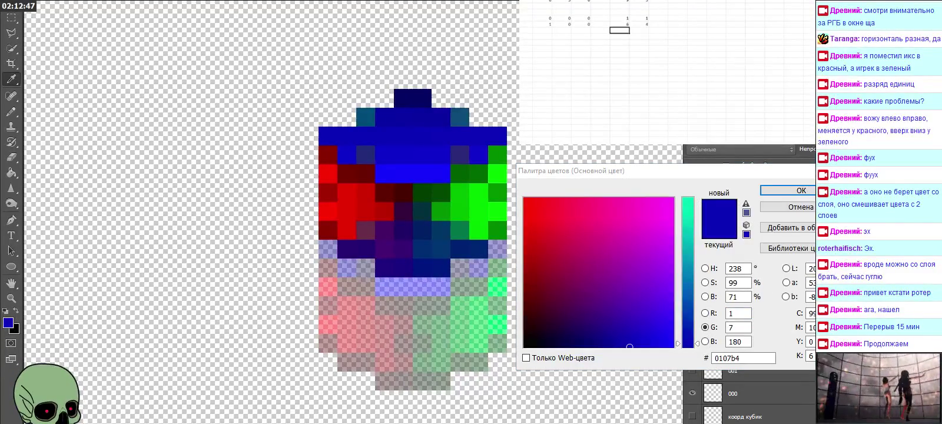
pyautogui.write('1')
pyautogui.press('Tab')
pyautogui.press('Left')
pyautogui.press('Left')
pyautogui.press('Left')
pyautogui.press('Left')
pyautogui.press('Left')
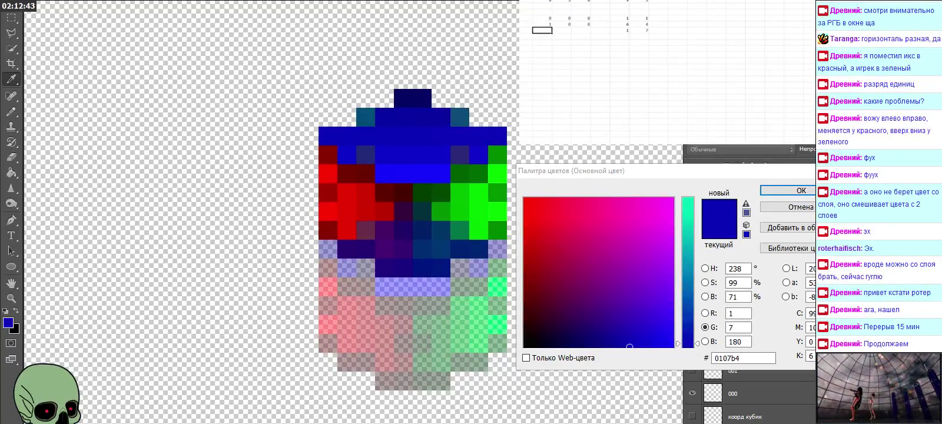
pyautogui.press('Escape')
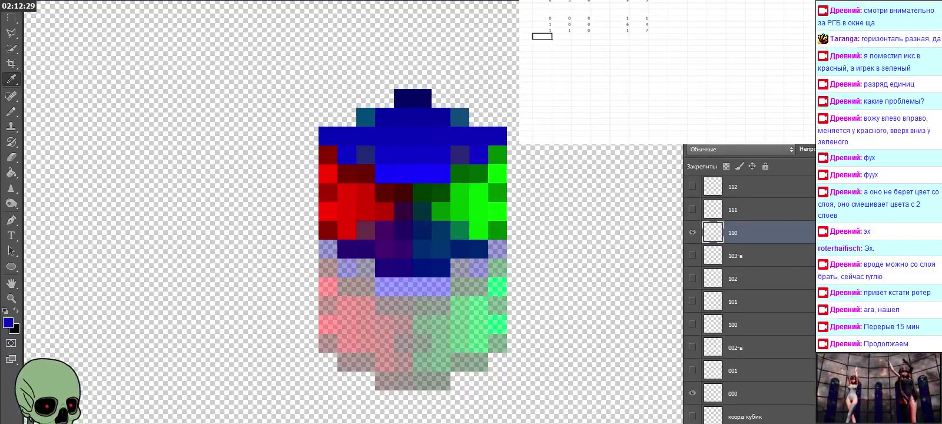
pyautogui.click(693, 233)
# Step: Show and select layer 111, sample its red (R 201, G 2), log it, then hide it
pyautogui.click(693, 210)
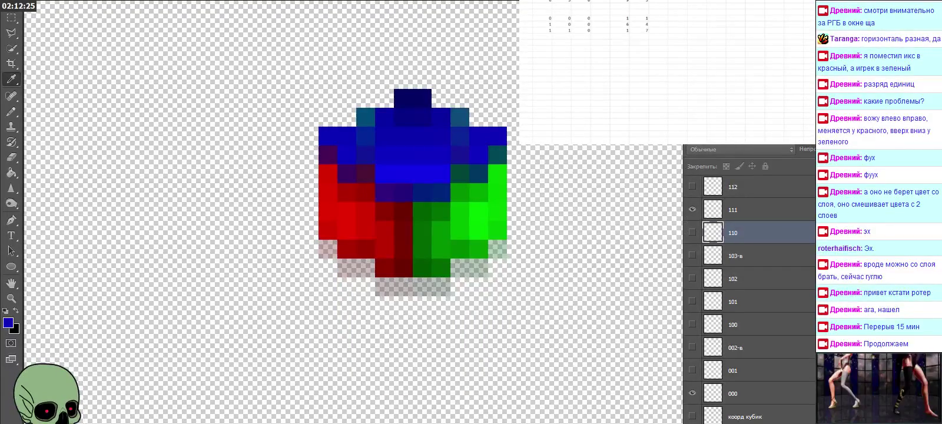
pyautogui.click(762, 213)
pyautogui.click(353, 242)
pyautogui.click(7, 323)
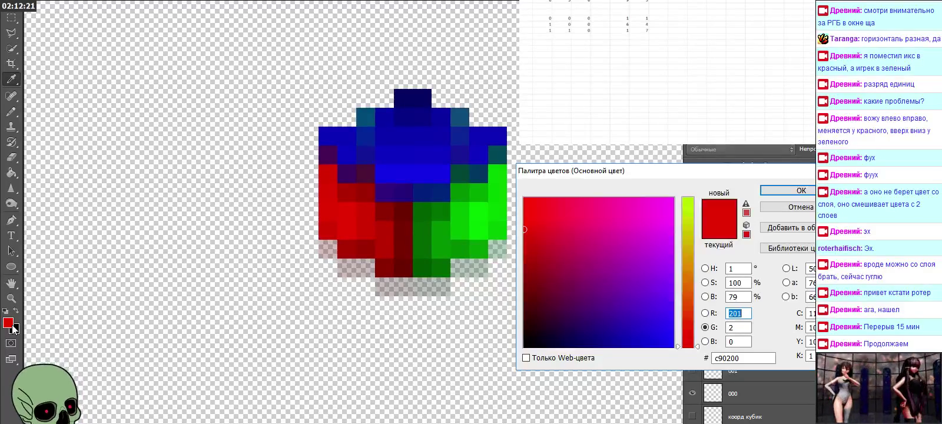
pyautogui.click(542, 36)
pyautogui.click(620, 36)
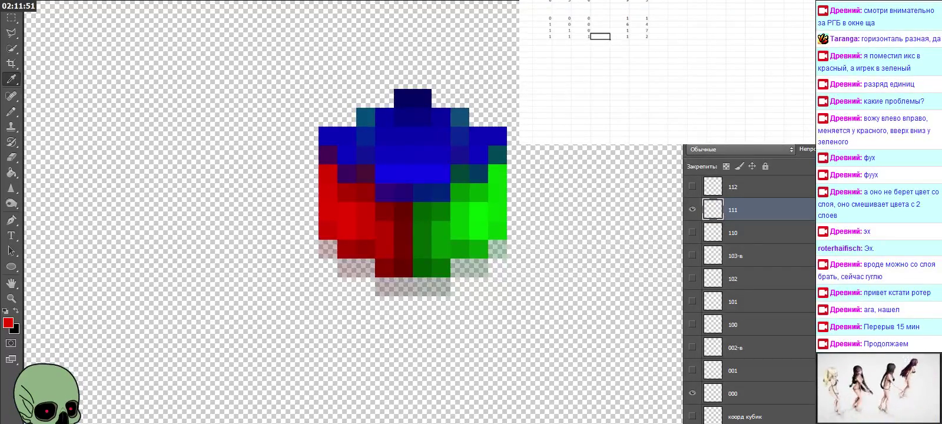
pyautogui.click(692, 209)
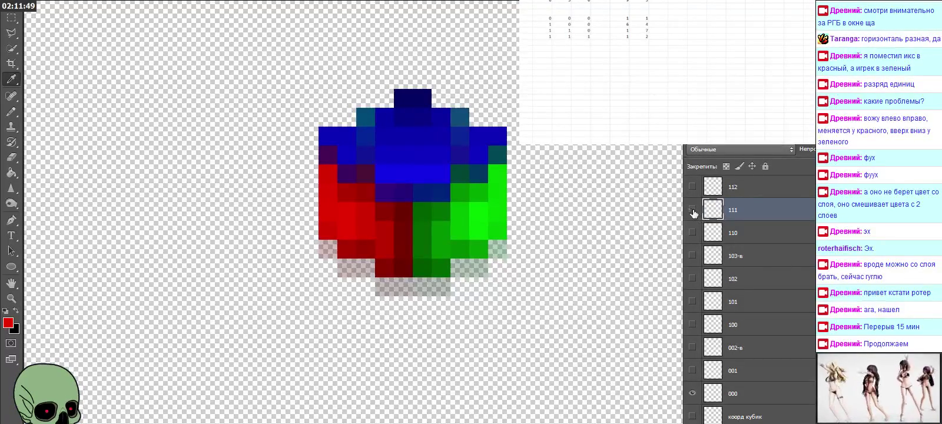
# Step: Check layer 112 briefly, then show and select layer 211
pyautogui.click(693, 186)
pyautogui.click(692, 188)
pyautogui.click(759, 194)
pyautogui.scroll(1, 776, 233)
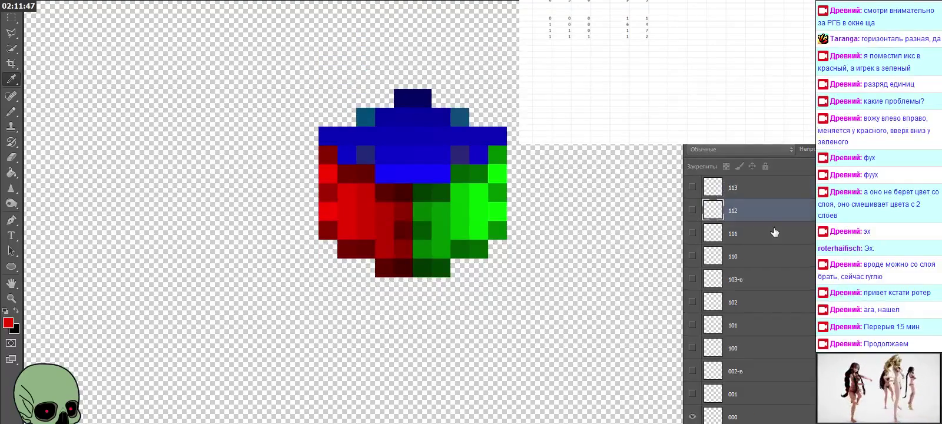
pyautogui.scroll(4, 776, 238)
pyautogui.click(692, 279)
pyautogui.click(692, 279)
pyautogui.scroll(1, 697, 284)
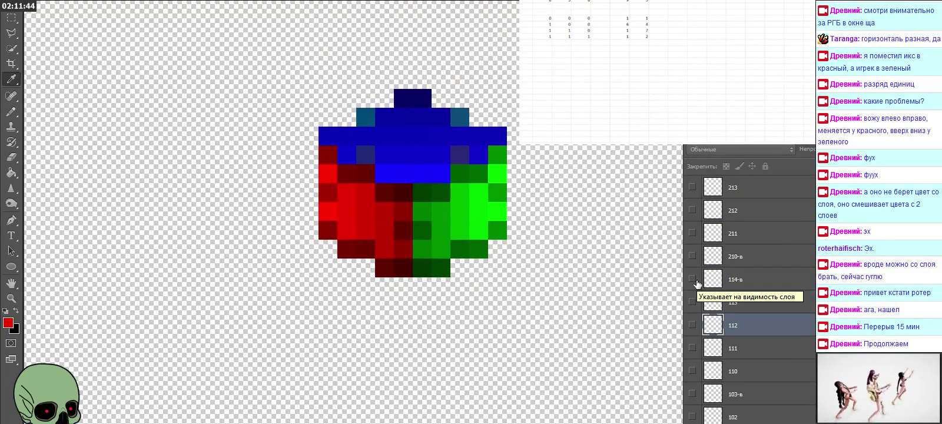
pyautogui.click(739, 240)
pyautogui.click(692, 237)
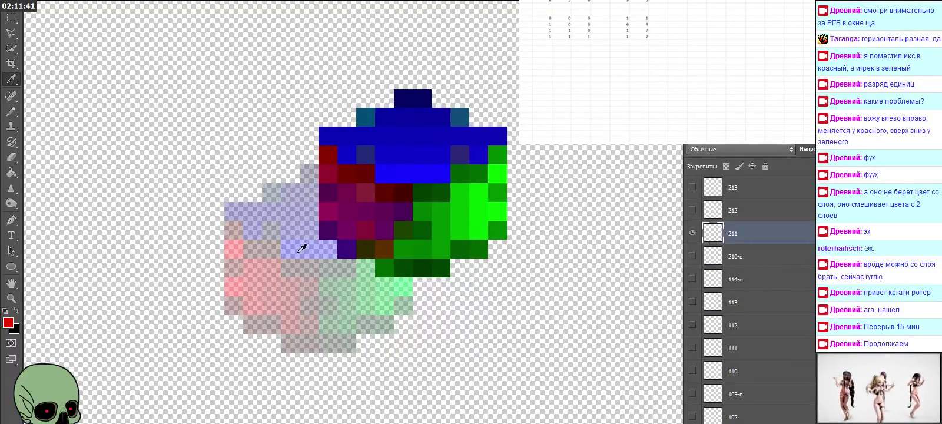
# Step: Sample layer 211's blue (RGB 6, 5, 255) and log 6 and 5 in the spreadsheet
pyautogui.click(350, 246)
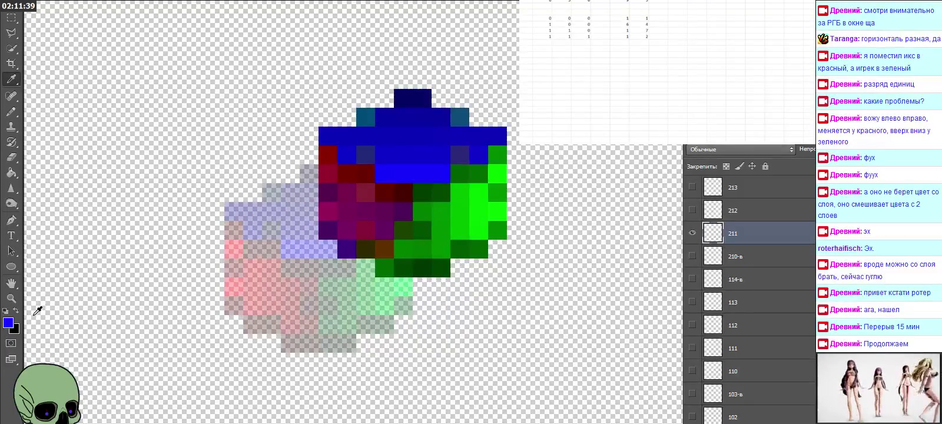
pyautogui.click(7, 322)
pyautogui.click(620, 42)
pyautogui.write('6')
pyautogui.press('Tab')
pyautogui.write('5')
pyautogui.press('Left')
pyautogui.press('Left')
pyautogui.press('Left')
pyautogui.press('Left')
pyautogui.press('Left')
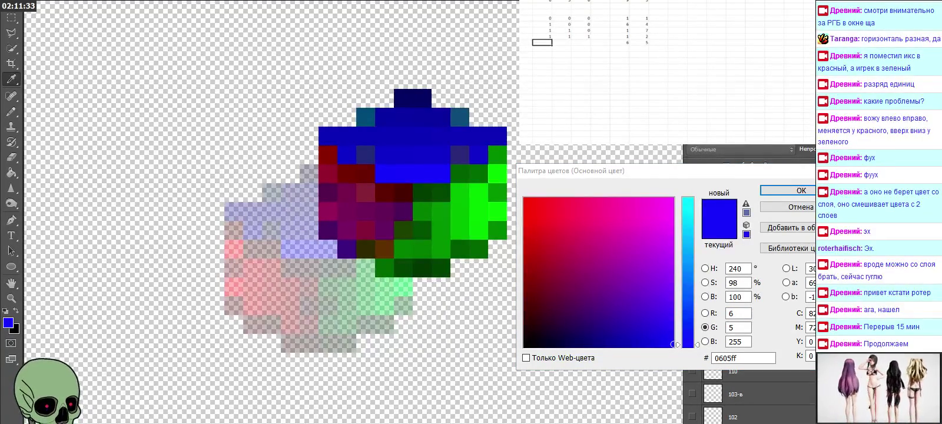
pyautogui.click(787, 190)
# Step: Fill the row's first cells with 2, 1, 1, then hide layer 211
pyautogui.click(542, 42)
pyautogui.write('2')
pyautogui.press('Tab')
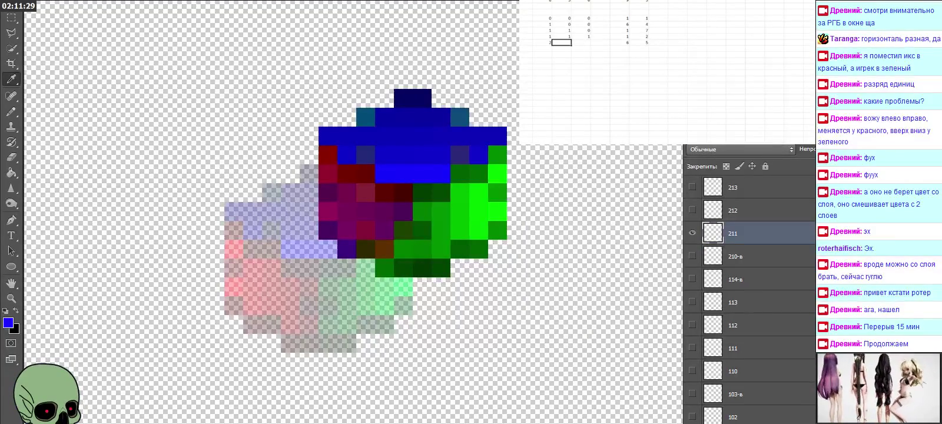
pyautogui.write('1')
pyautogui.press('Tab')
pyautogui.write('1')
pyautogui.press('Tab')
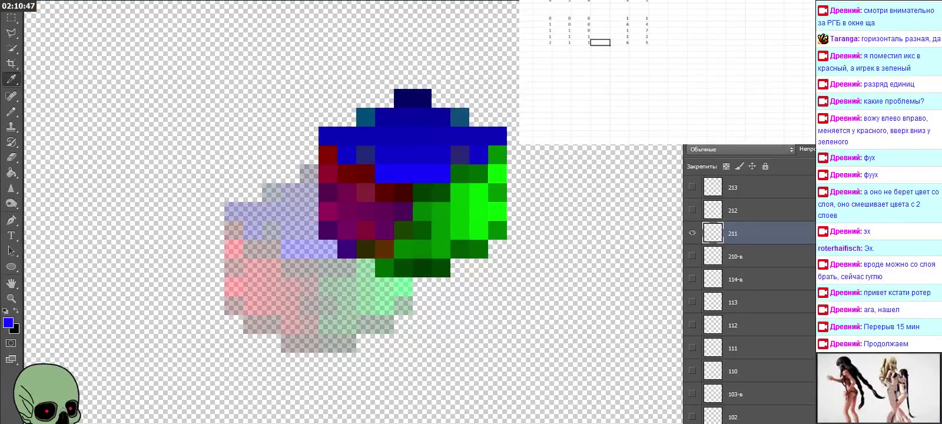
pyautogui.click(693, 233)
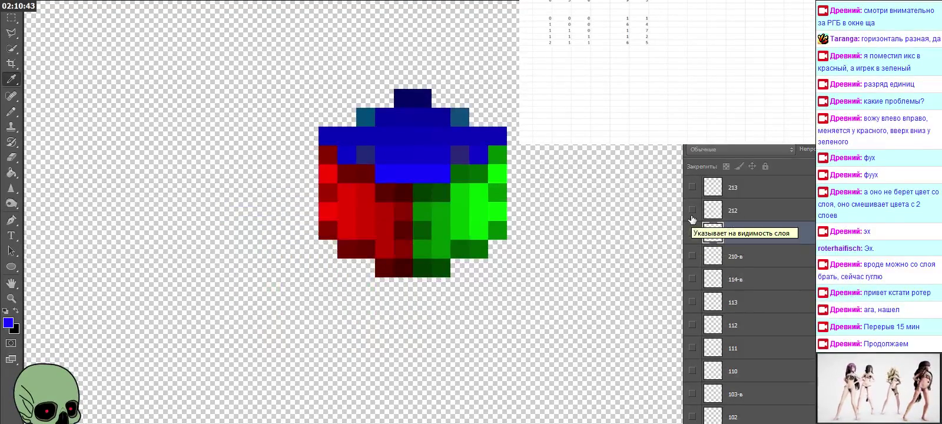
# Step: Show and select layer 212 and sample its dark green 064600 (RGB 6, 70, 0)
pyautogui.click(692, 210)
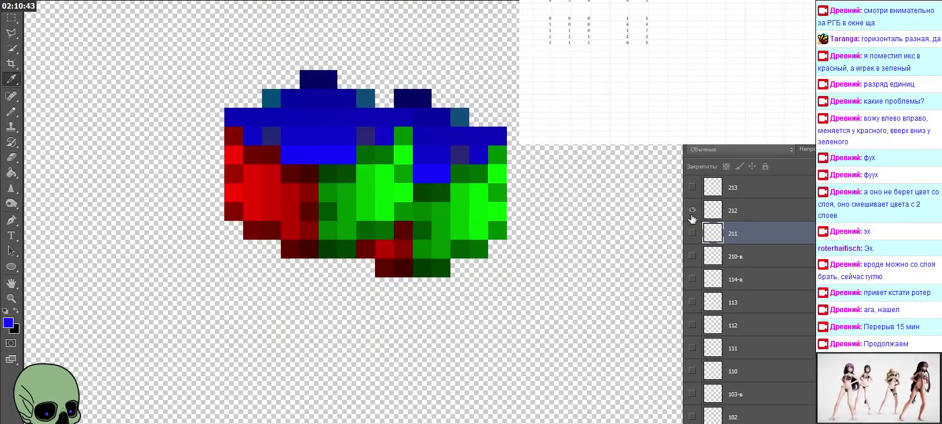
pyautogui.click(779, 210)
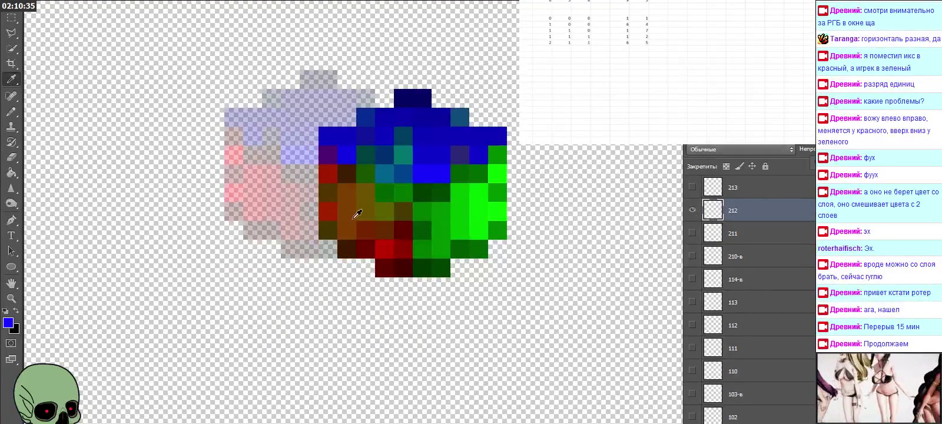
pyautogui.click(356, 241)
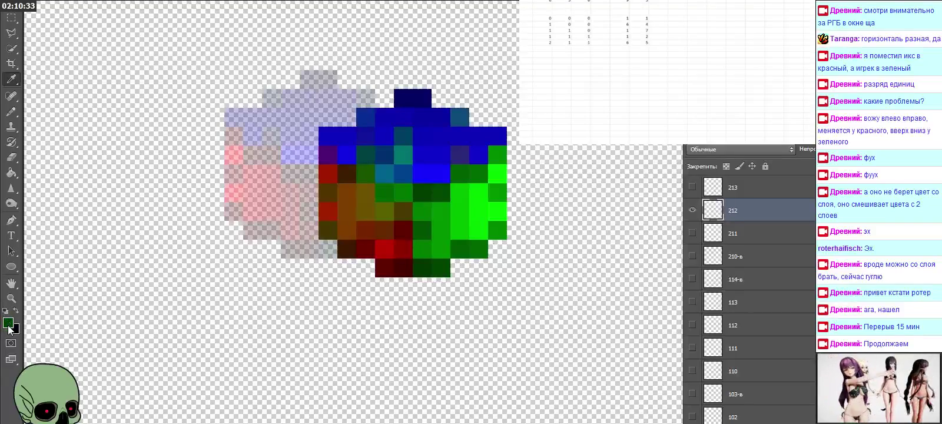
pyautogui.click(9, 322)
# Step: Enter 6 and 0 in the next spreadsheet row and move the colour window up
pyautogui.click(619, 48)
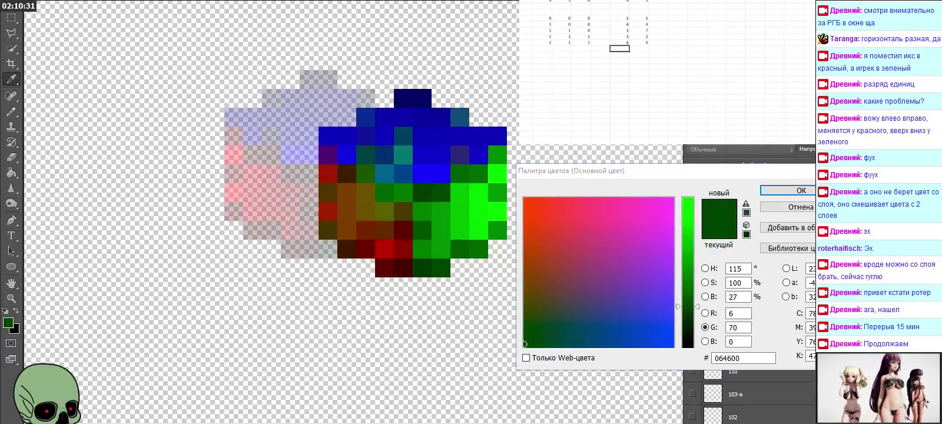
pyautogui.write('6')
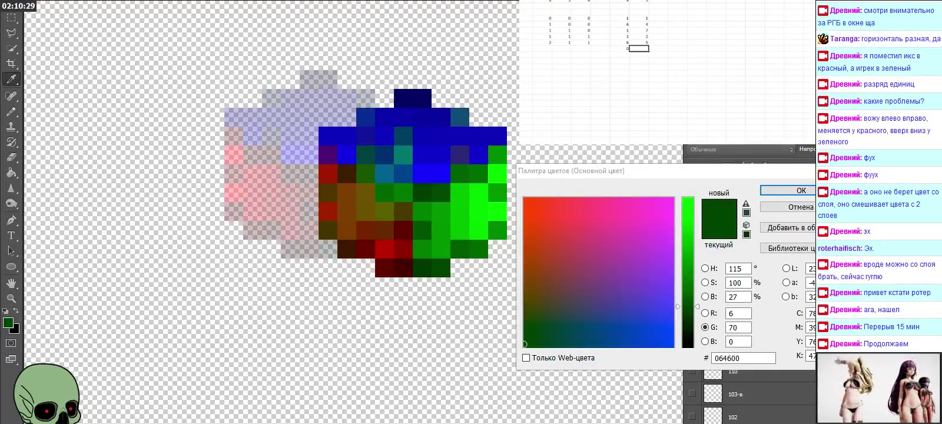
pyautogui.press('Tab')
pyautogui.write('0')
pyautogui.press('Left')
pyautogui.press('Left')
pyautogui.press('Left')
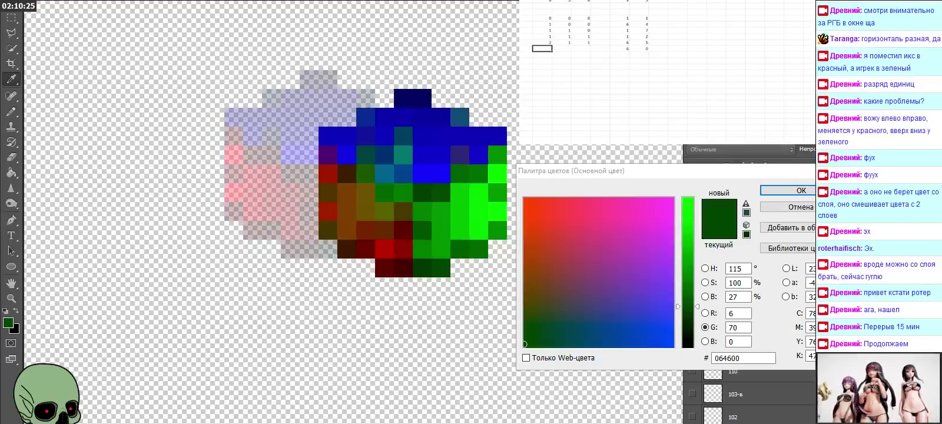
pyautogui.moveTo(682, 175)
pyautogui.mouseDown()
pyautogui.moveTo(536, 187)
pyautogui.moveTo(218, 240)
pyautogui.mouseUp()
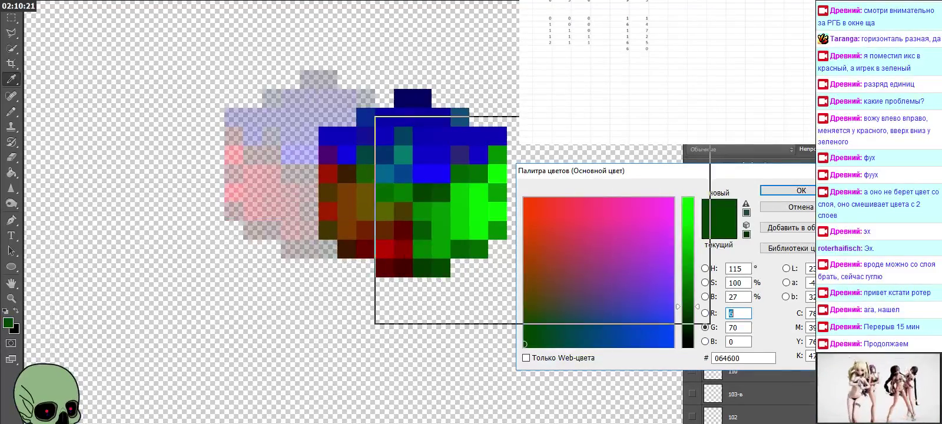
pyautogui.moveTo(218, 239); pyautogui.dragTo(691, 8)
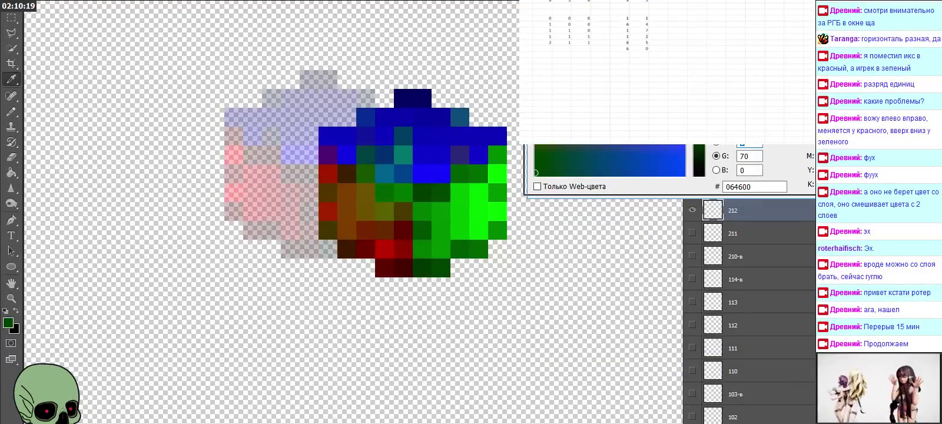
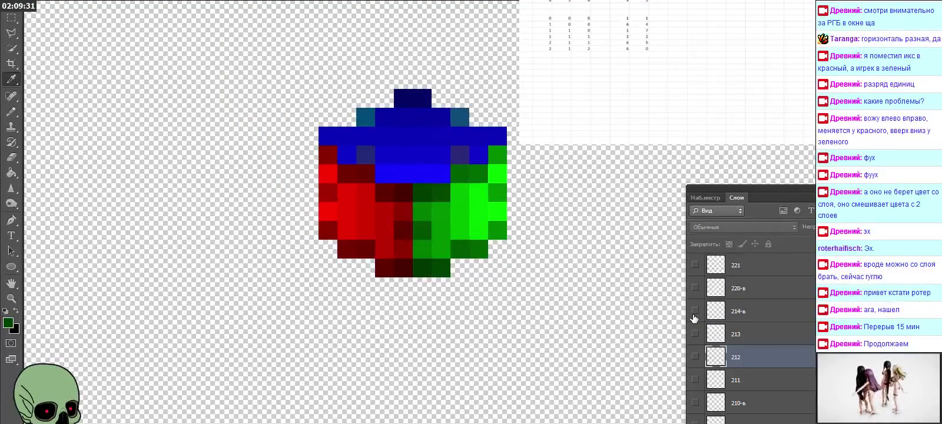
# Step: Show layer 222 and eyedropper its red pixel colour c90300 to read its values
pyautogui.click(696, 288)
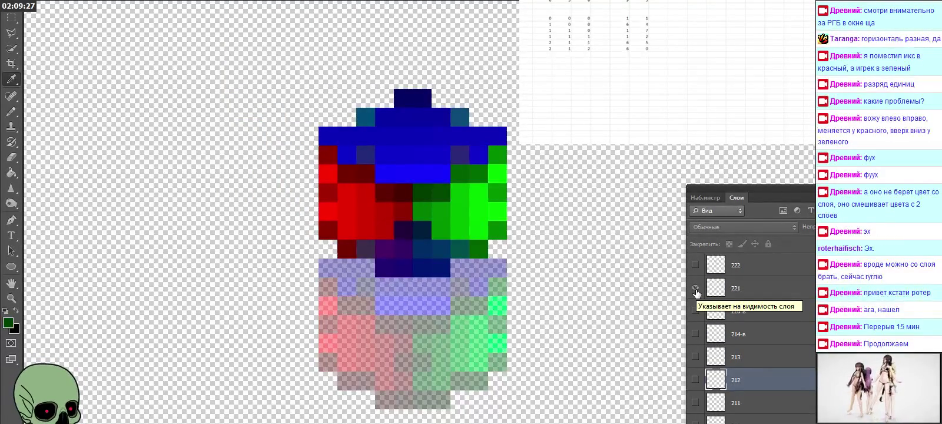
pyautogui.click(695, 288)
pyautogui.click(695, 265)
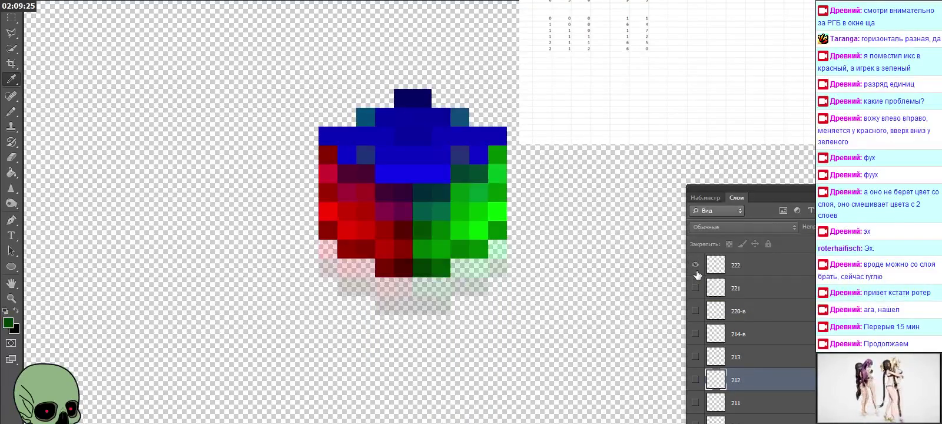
pyautogui.click(760, 266)
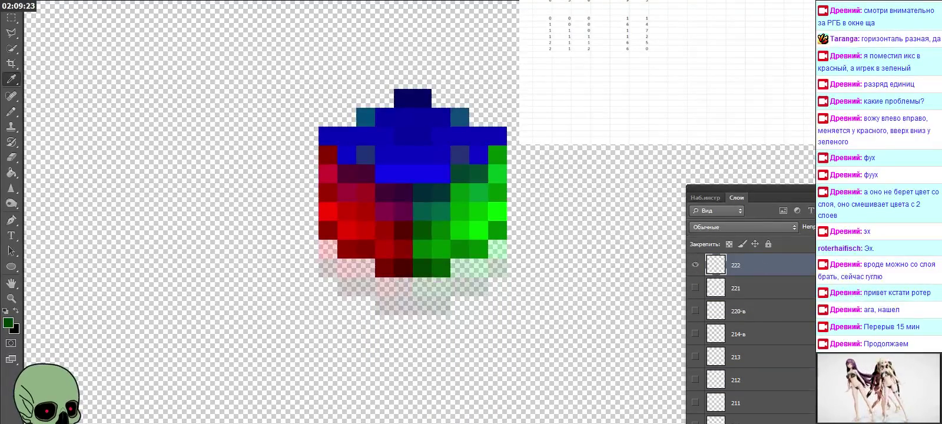
pyautogui.click(344, 242)
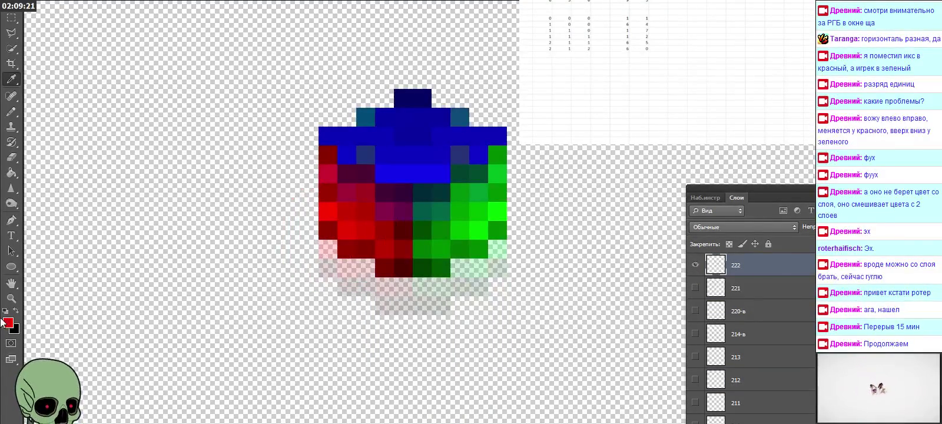
pyautogui.click(7, 324)
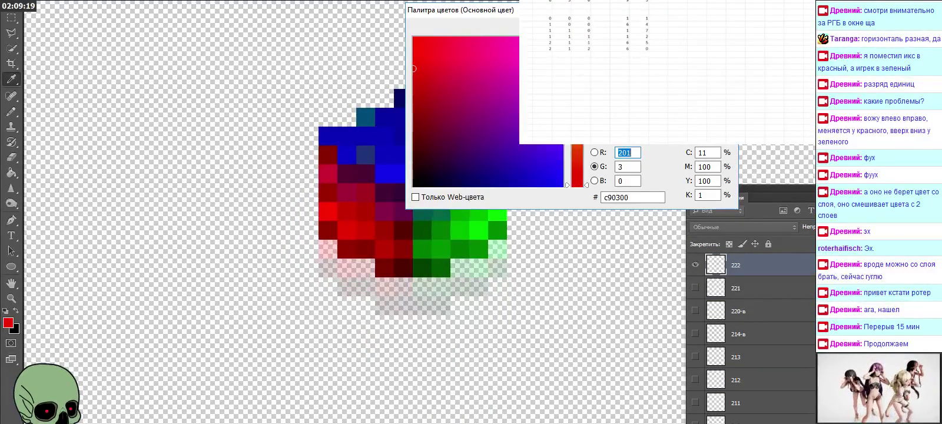
# Step: Log the red colour as spreadsheet digits 1, 3, 2, 2
pyautogui.write('1')
pyautogui.press('Tab')
pyautogui.write('3')
pyautogui.press('Left')
pyautogui.press('Left')
pyautogui.press('Left')
pyautogui.press('Left')
pyautogui.press('Left')
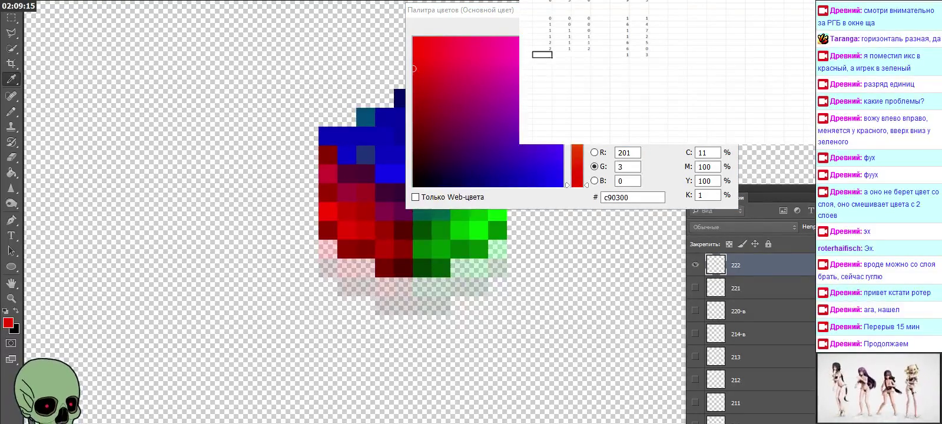
pyautogui.write('2')
pyautogui.press('Tab')
pyautogui.write('2')
pyautogui.press('Tab')
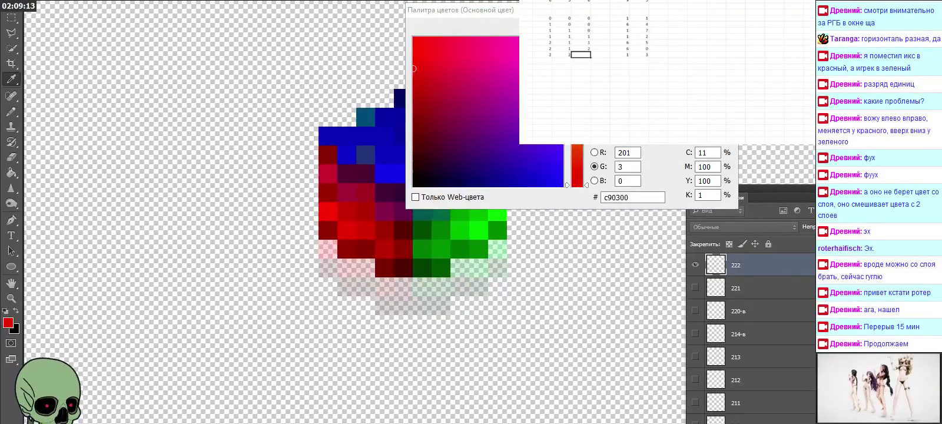
pyautogui.press('Return')
pyautogui.press('Left')
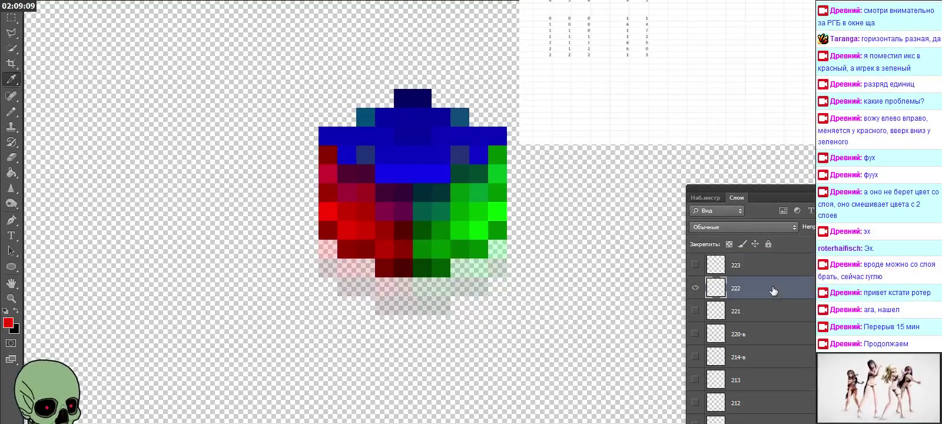
# Step: Switch the visible layer to 322 and sample its blue pixel colour 0606c8
pyautogui.click(702, 294)
pyautogui.click(696, 308)
pyautogui.click(696, 288)
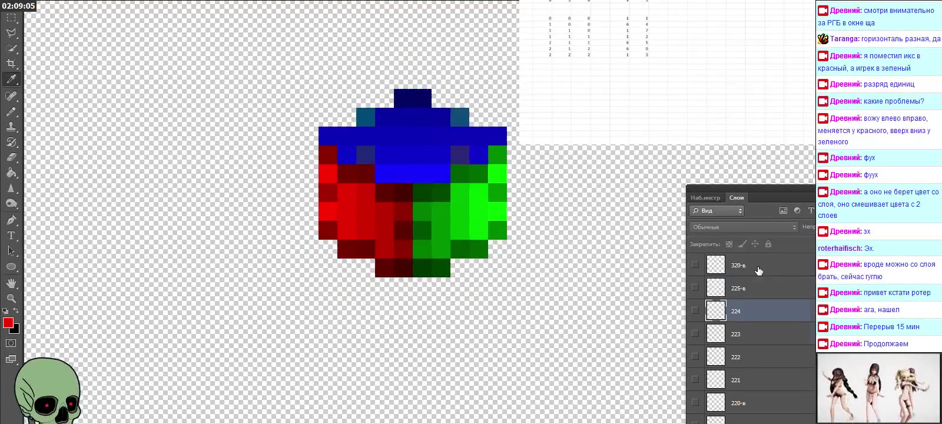
pyautogui.click(760, 289)
pyautogui.click(695, 288)
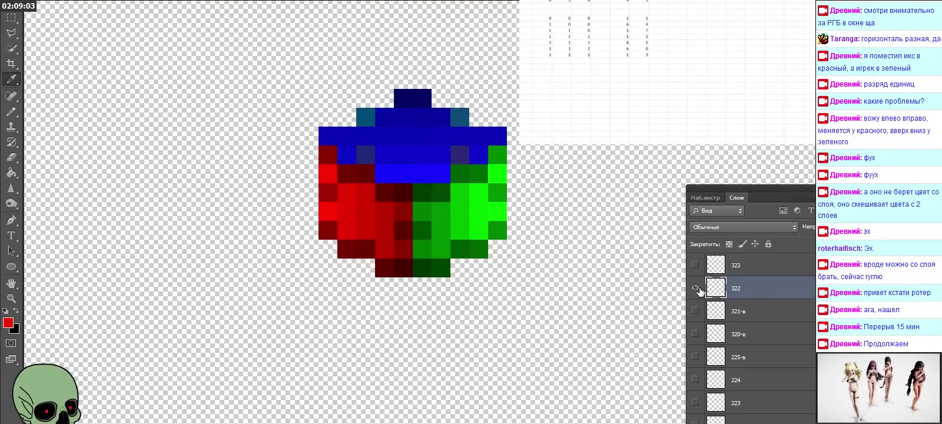
pyautogui.click(345, 251)
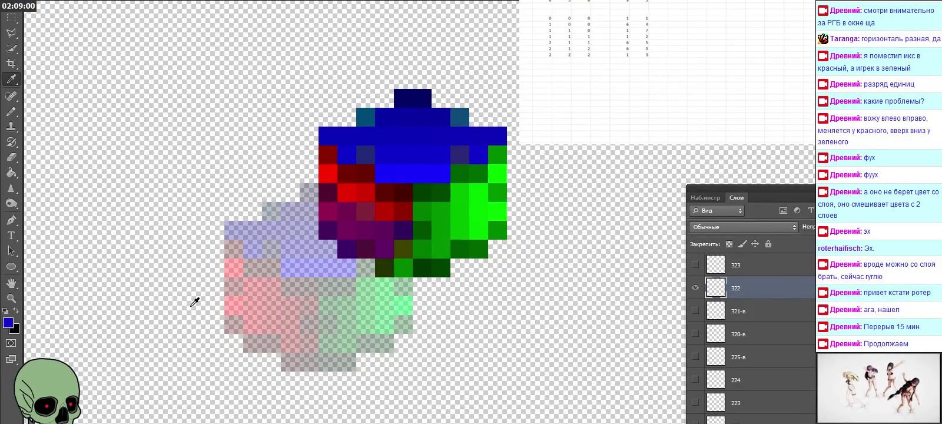
pyautogui.click(8, 323)
# Step: Log the blue colour in the spreadsheet as 66, then digits 3, 2, 2
pyautogui.click(542, 61)
pyautogui.click(620, 61)
pyautogui.click(639, 61)
pyautogui.write('66')
pyautogui.press('Return')
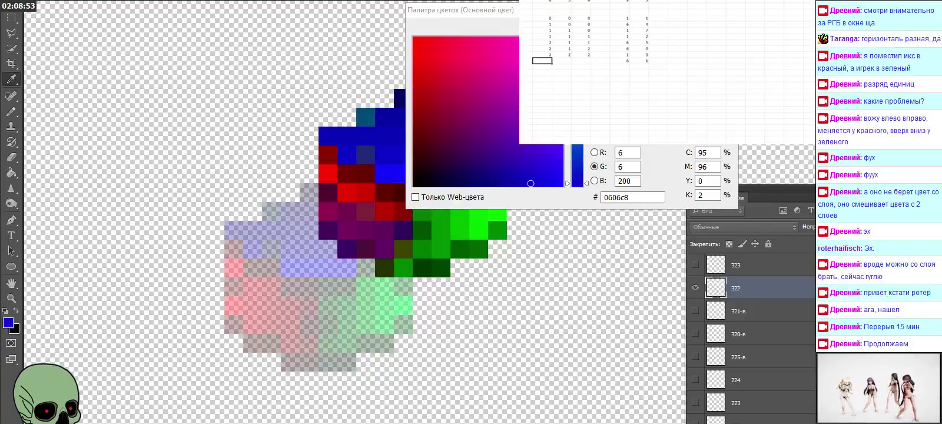
pyautogui.write('3')
pyautogui.press('Tab')
pyautogui.write('2')
pyautogui.press('Tab')
pyautogui.write('2')
pyautogui.press('Return')
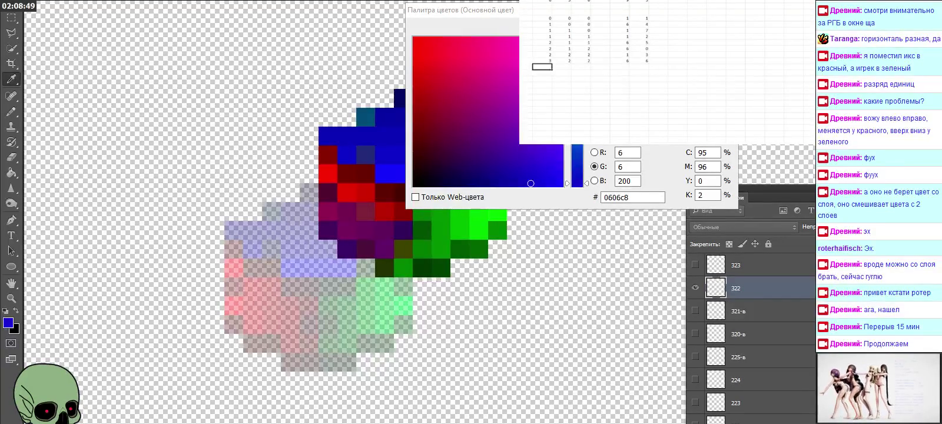
# Step: Close the colour values window and show layer 323 in place of 322
pyautogui.press('Escape')
pyautogui.click(736, 265)
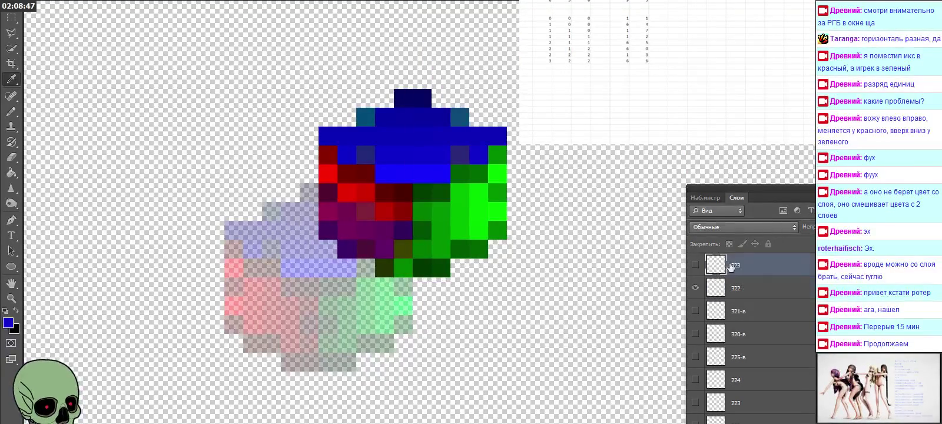
pyautogui.keyDown('alt'); pyautogui.click(694, 266); pyautogui.keyUp('alt')
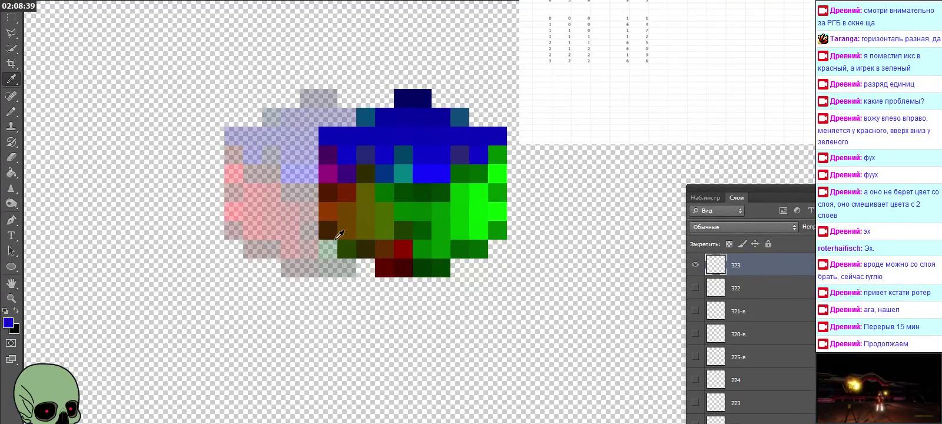
# Step: Sample green 068d00 from layer 323 and enter digits 6 and 1 in the spreadsheet
pyautogui.click(352, 250)
pyautogui.click(8, 322)
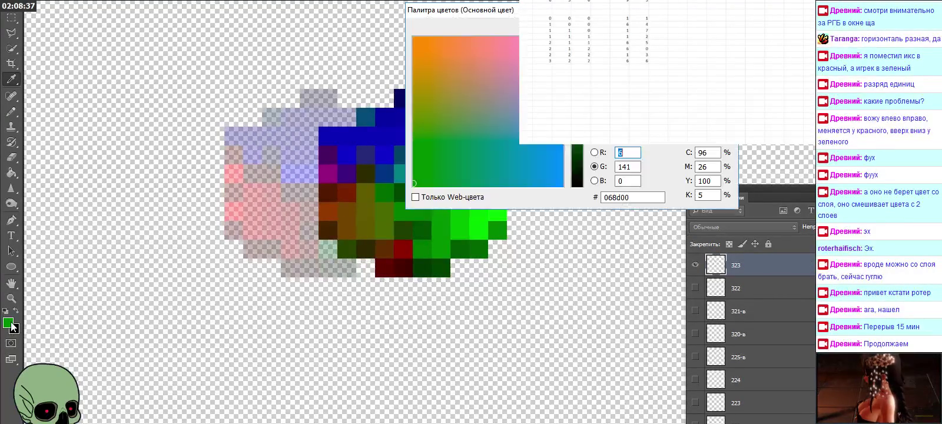
pyautogui.click(619, 66)
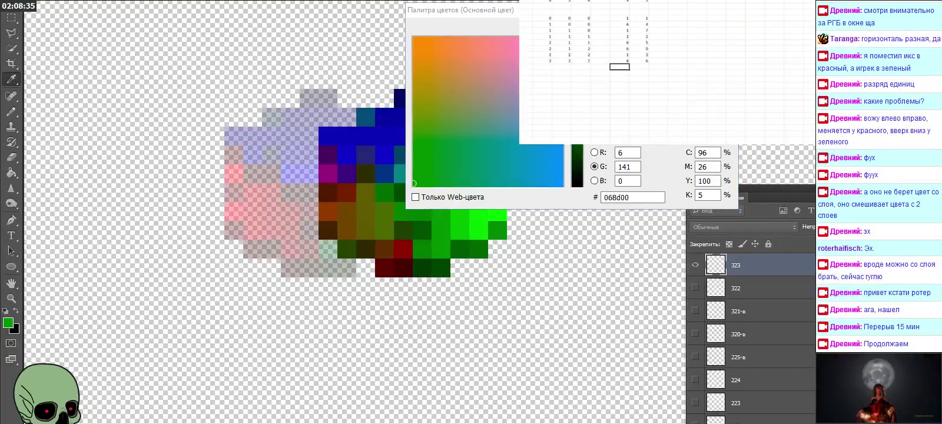
pyautogui.write('6')
pyautogui.press('Tab')
pyautogui.write('1')
# Step: Log digits 3, 2, 3 as a spreadsheet row and close the colour values window
pyautogui.click(543, 67)
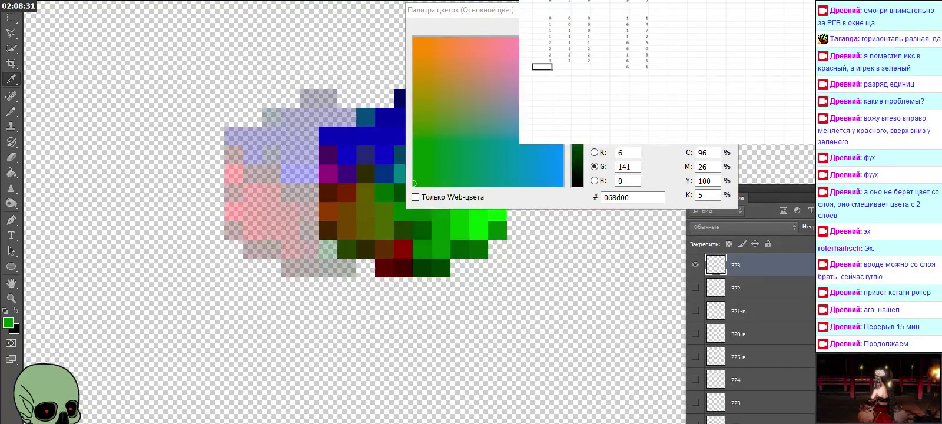
pyautogui.write('3')
pyautogui.press('Tab')
pyautogui.write('2')
pyautogui.press('Tab')
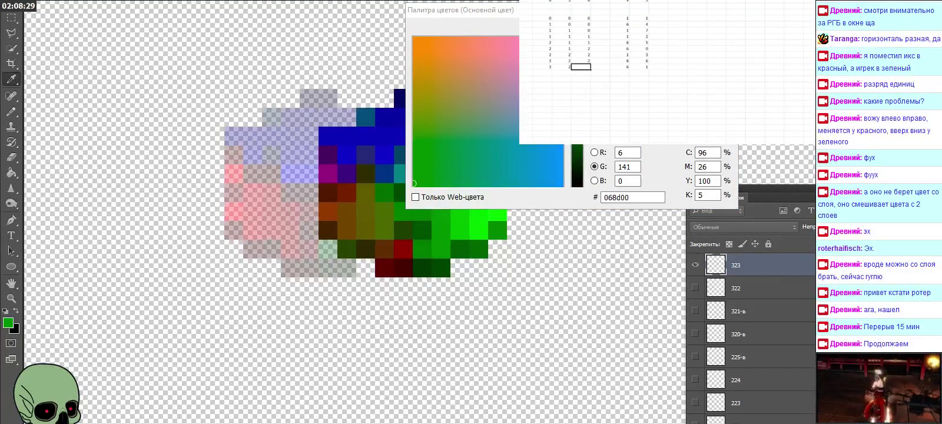
pyautogui.write('3')
pyautogui.press('Return')
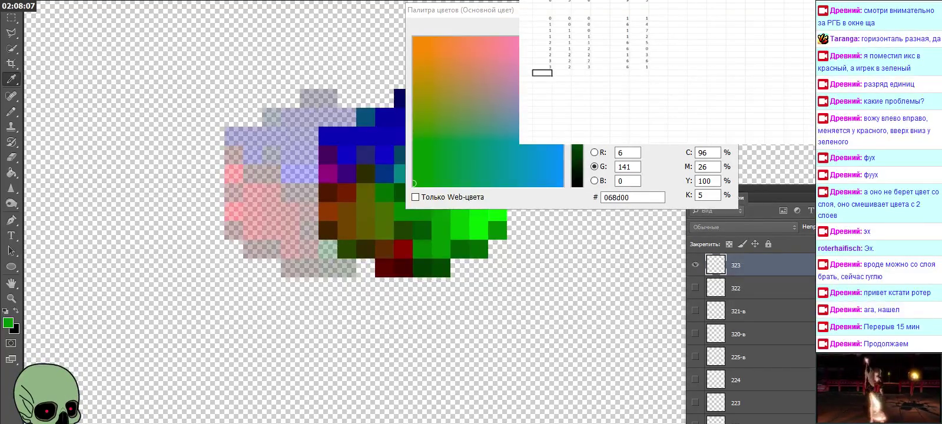
pyautogui.press('Escape')
# Step: Hide the pale overlay layer and layer 324's offset copy
pyautogui.scroll(3, 748, 306)
pyautogui.click(705, 317)
pyautogui.click(696, 333)
pyautogui.click(695, 310)
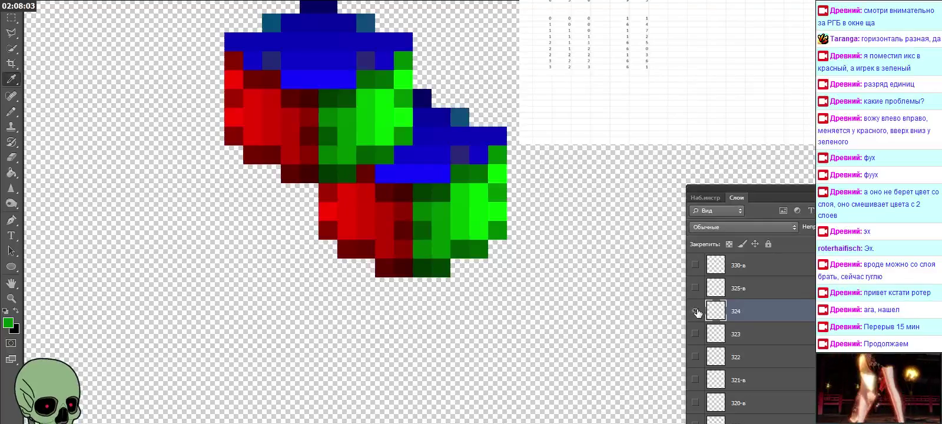
pyautogui.click(695, 310)
pyautogui.scroll(1, 736, 311)
pyautogui.scroll(1, 736, 311)
pyautogui.scroll(1, 743, 306)
# Step: Show layer 333 over the pixel cube and make it the active layer
pyautogui.click(707, 288)
pyautogui.click(695, 288)
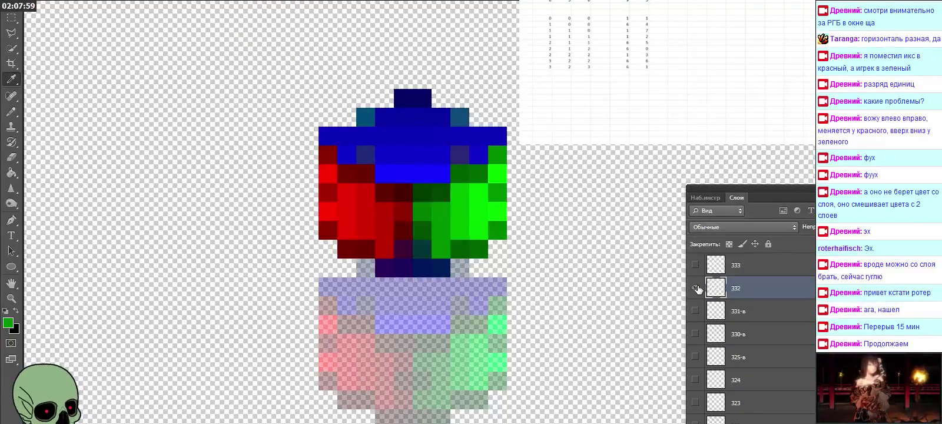
pyautogui.click(695, 287)
pyautogui.click(696, 265)
pyautogui.click(712, 268)
pyautogui.scroll(1, 750, 268)
pyautogui.scroll(1, 751, 268)
# Step: Sample red c90400 from layer 333 and enter digits 1 and 4 in the spreadsheet
pyautogui.click(353, 239)
pyautogui.click(10, 323)
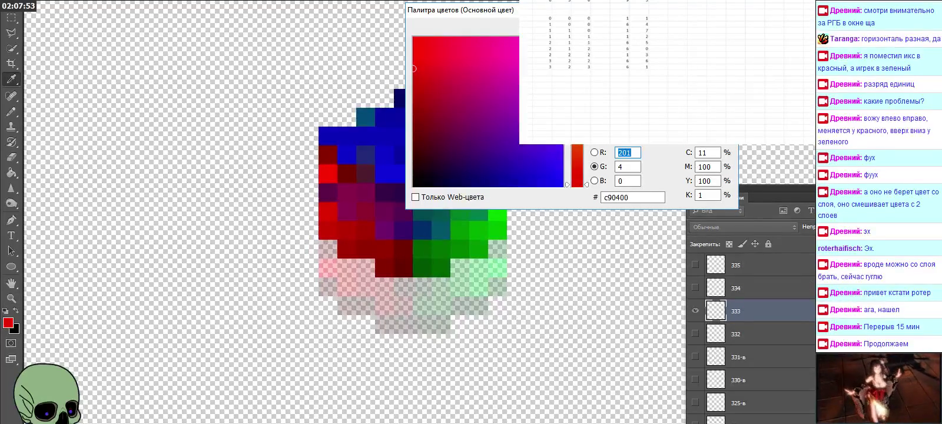
pyautogui.write('1')
pyautogui.press('Tab')
pyautogui.write('4')
pyautogui.press('Left')
pyautogui.press('Left')
pyautogui.press('Left')
pyautogui.press('Left')
pyautogui.press('Left')
# Step: Log digits 4, 3, 3 as a spreadsheet row and close the colour values window
pyautogui.write('4')
pyautogui.press('Tab')
pyautogui.write('3')
pyautogui.press('Tab')
pyautogui.write('3')
pyautogui.press('Return')
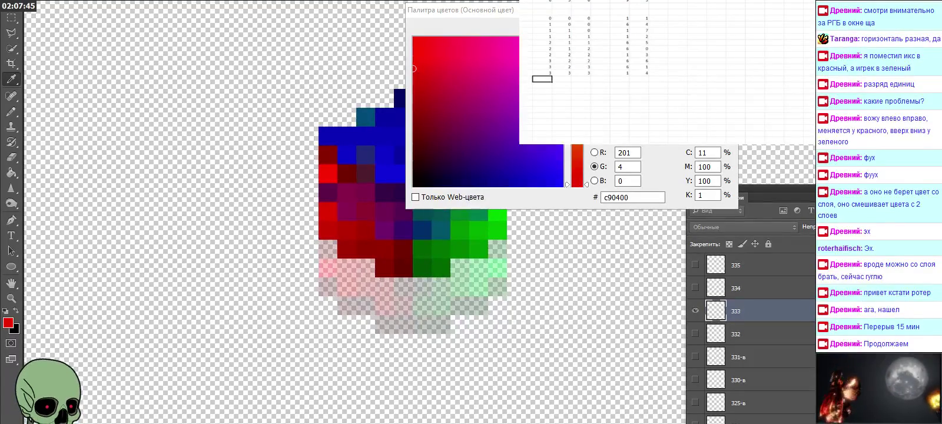
pyautogui.press('Return')
# Step: Switch the visible layer to 334, then show layer 433 over the pixel cube
pyautogui.click(766, 292)
pyautogui.click(695, 311)
pyautogui.click(695, 288)
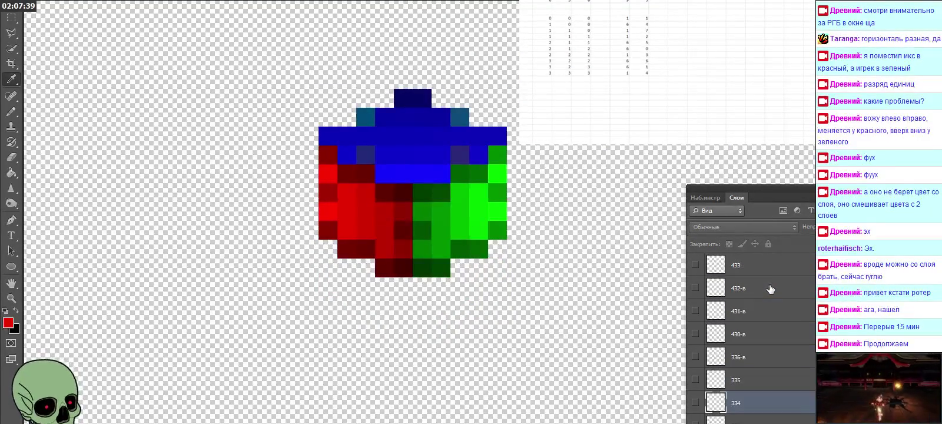
pyautogui.click(695, 266)
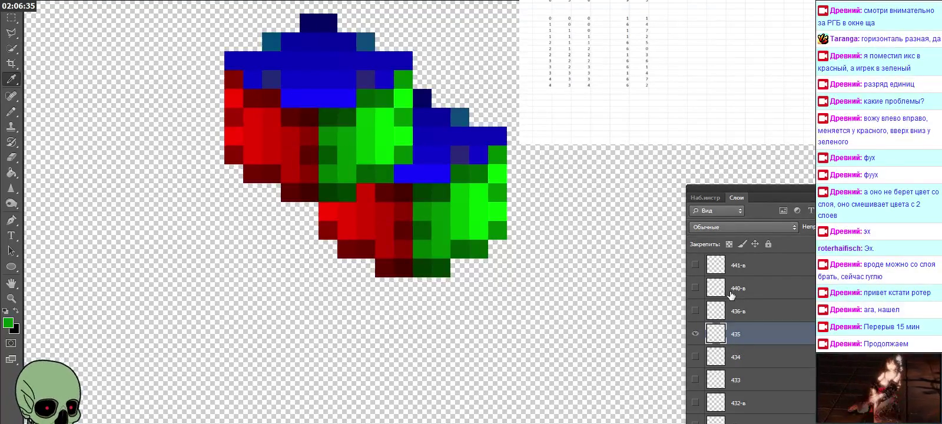
# Step: Hide layer 435's offset copy and layer 434 in the Layers panel
pyautogui.click(696, 334)
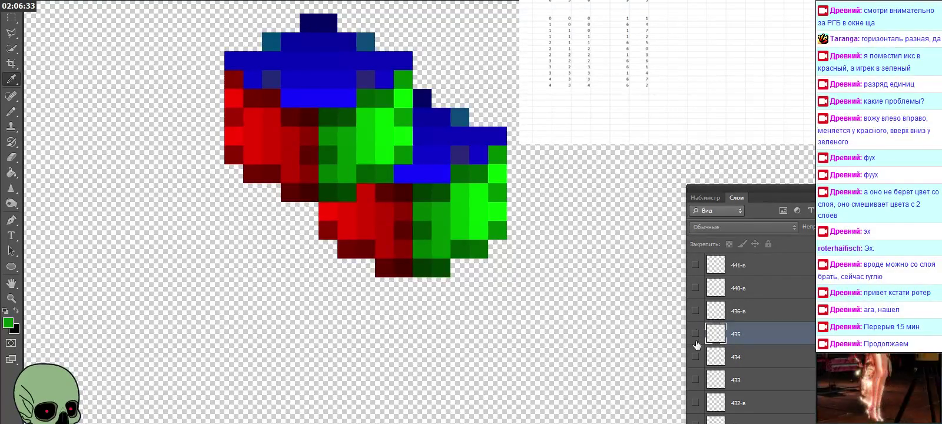
pyautogui.click(695, 358)
pyautogui.click(695, 358)
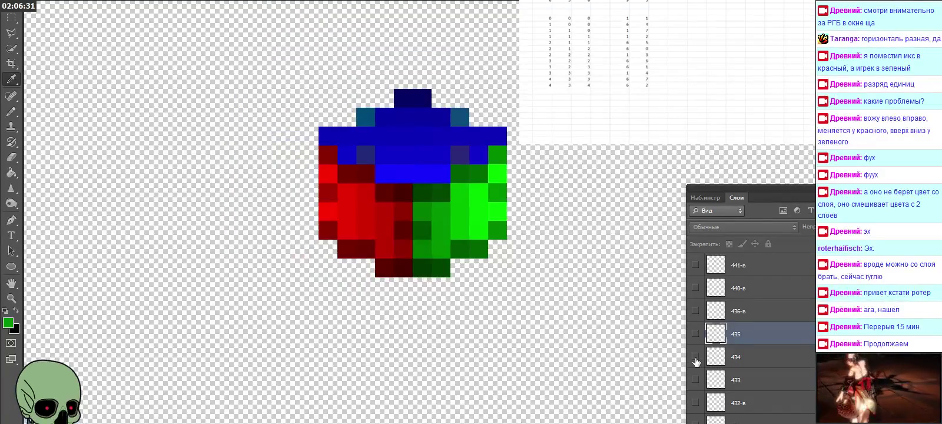
pyautogui.scroll(1, 770, 331)
pyautogui.scroll(1, 772, 334)
pyautogui.scroll(1, 772, 334)
# Step: Hide layer 443 and show and select layer 444
pyautogui.click(730, 293)
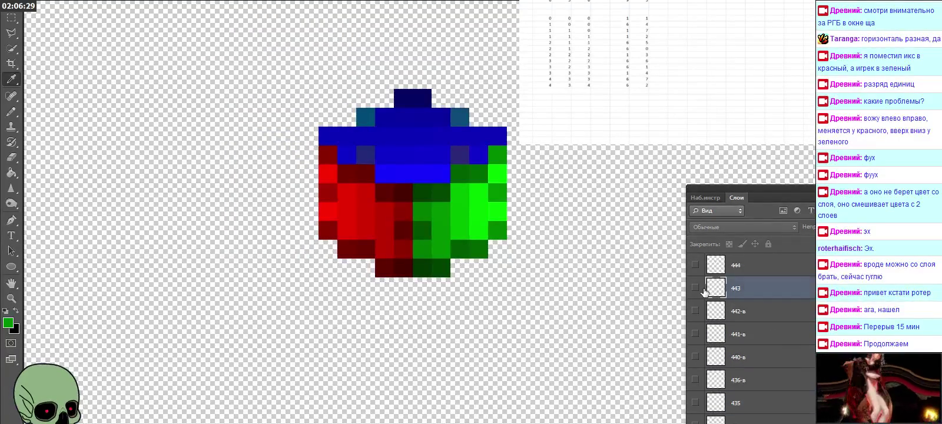
pyautogui.click(695, 290)
pyautogui.click(695, 289)
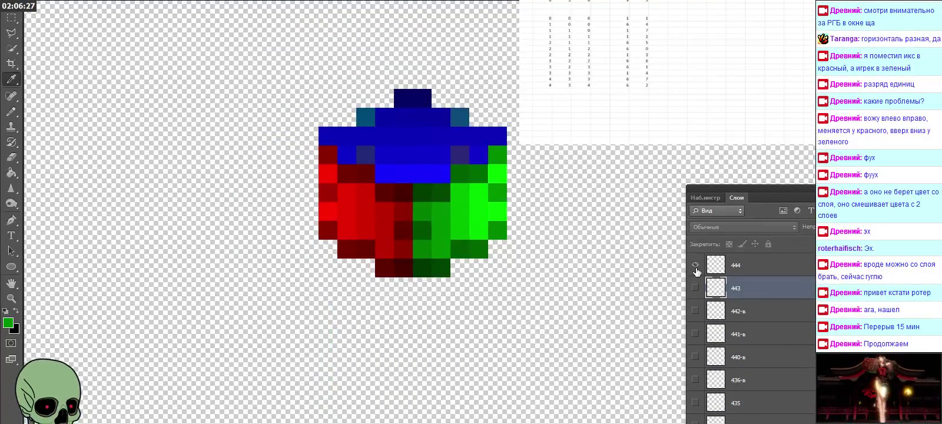
pyautogui.click(695, 265)
pyautogui.click(794, 266)
pyautogui.scroll(1, 796, 301)
pyautogui.scroll(1, 796, 304)
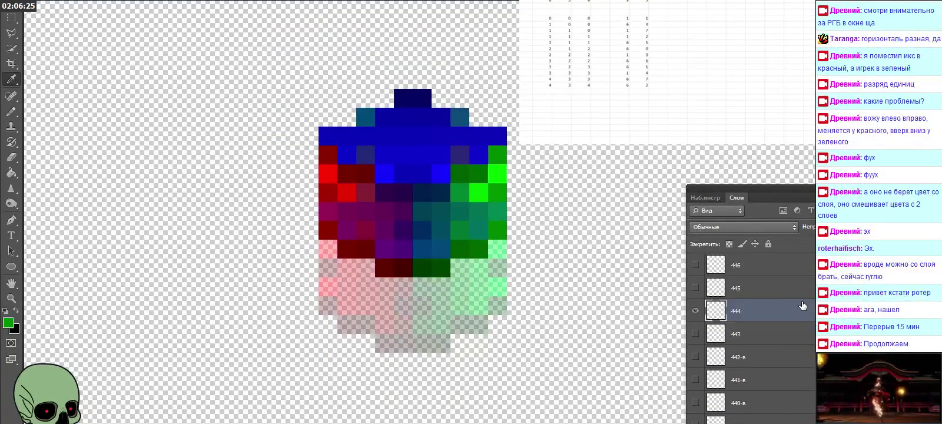
# Step: Sample the dark red pixel from layer 444 and read its RGB values
pyautogui.click(352, 245)
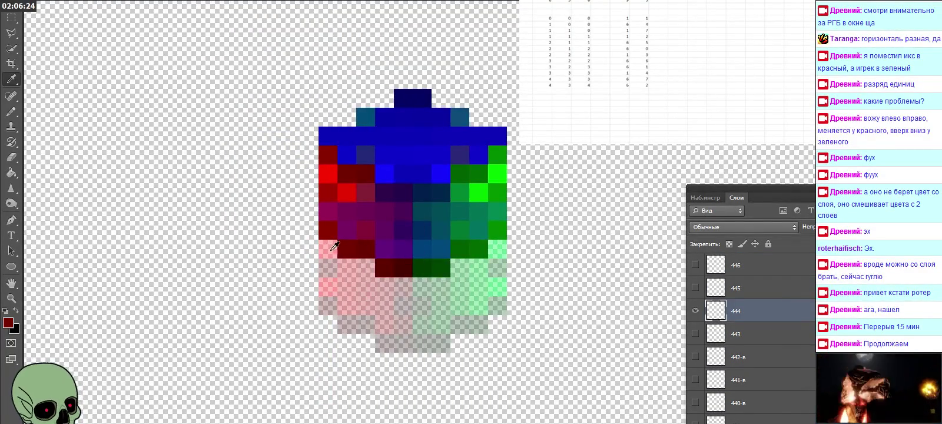
pyautogui.click(7, 322)
pyautogui.click(542, 92)
pyautogui.click(619, 90)
# Step: Log the dark red colour as spreadsheet digits 1, 5, 4, 4, 4
pyautogui.write('1')
pyautogui.press('Tab')
pyautogui.write('5')
pyautogui.press('Left')
pyautogui.press('Left')
pyautogui.press('Left')
pyautogui.press('Left')
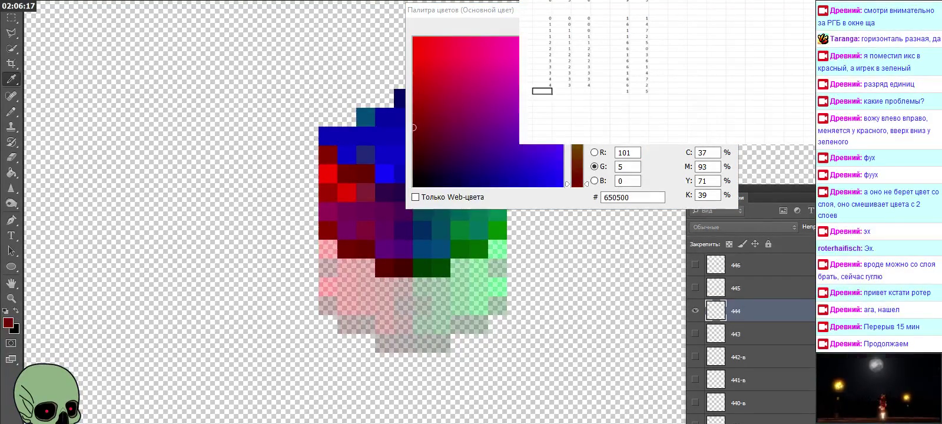
pyautogui.write('4')
pyautogui.press('Tab')
pyautogui.write('4')
pyautogui.press('Tab')
pyautogui.write('4')
pyautogui.press('Return')
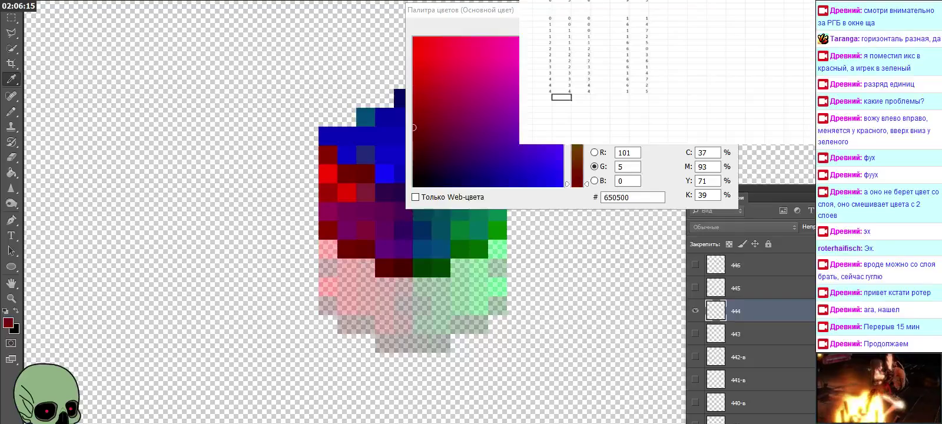
pyautogui.click(541, 97)
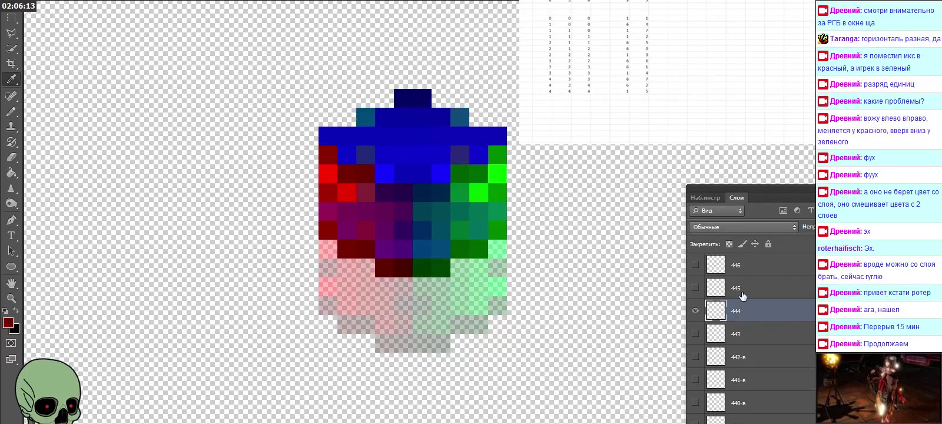
# Step: Hide layer 444 and show layer 445 on the canvas
pyautogui.click(742, 289)
pyautogui.click(695, 310)
pyautogui.click(695, 288)
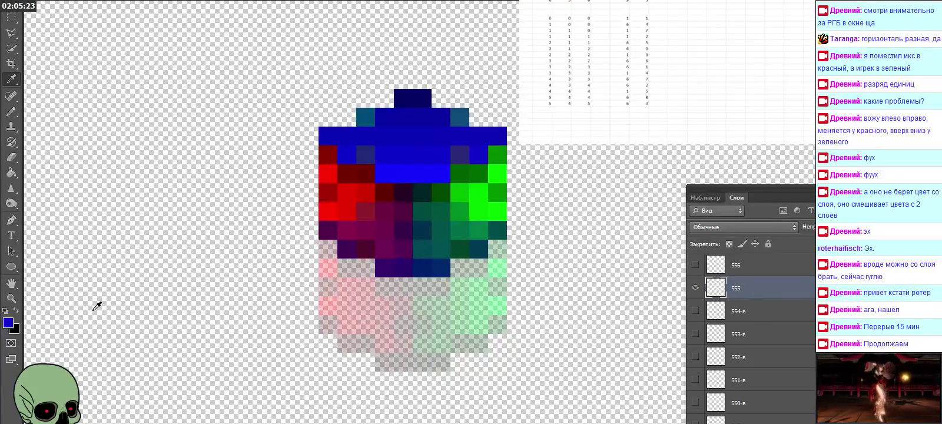
# Step: Log layer 555's sampled colour as digits 1, 5, 5 in a spreadsheet row
pyautogui.click(13, 322)
pyautogui.click(639, 110)
pyautogui.write('1')
pyautogui.press('Return')
pyautogui.press('Tab')
pyautogui.write('5')
pyautogui.press('Tab')
pyautogui.write('5')
pyautogui.press('Return')
pyautogui.click(541, 116)
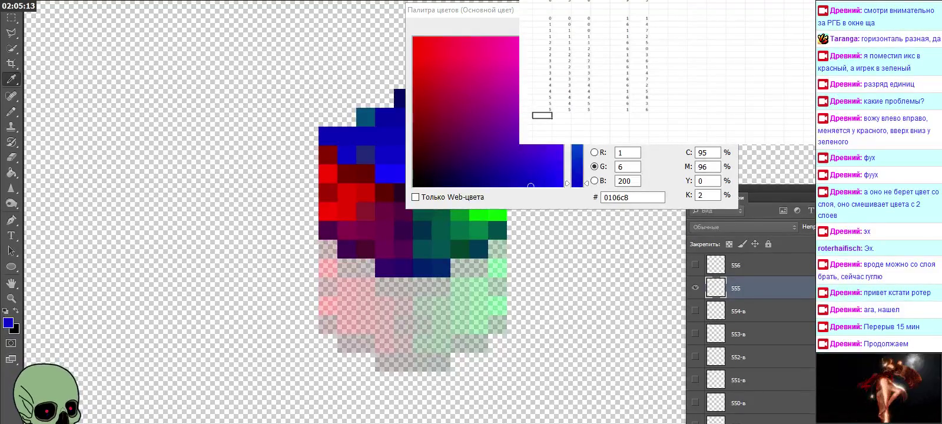
pyautogui.press('Return')
# Step: Switch to layer 556, sample its dark red pixel and log its digits in the spreadsheet
pyautogui.keyDown('alt'); pyautogui.click(696, 265); pyautogui.keyUp('alt')
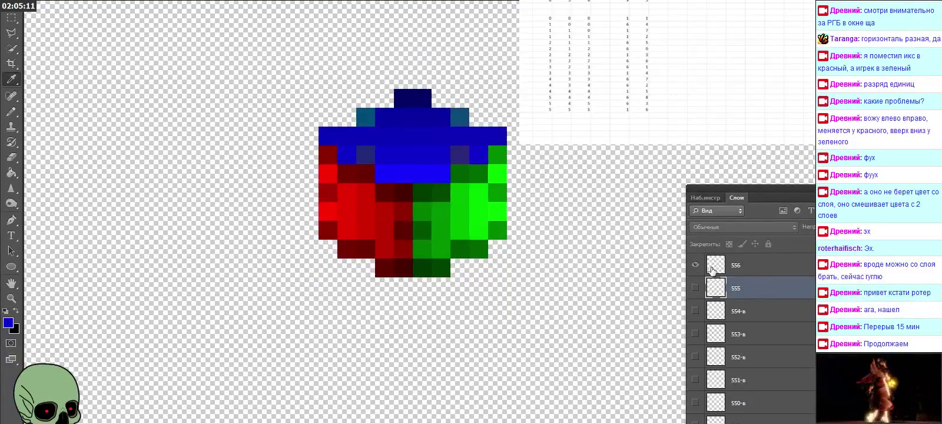
pyautogui.click(755, 264)
pyautogui.scroll(1, 755, 277)
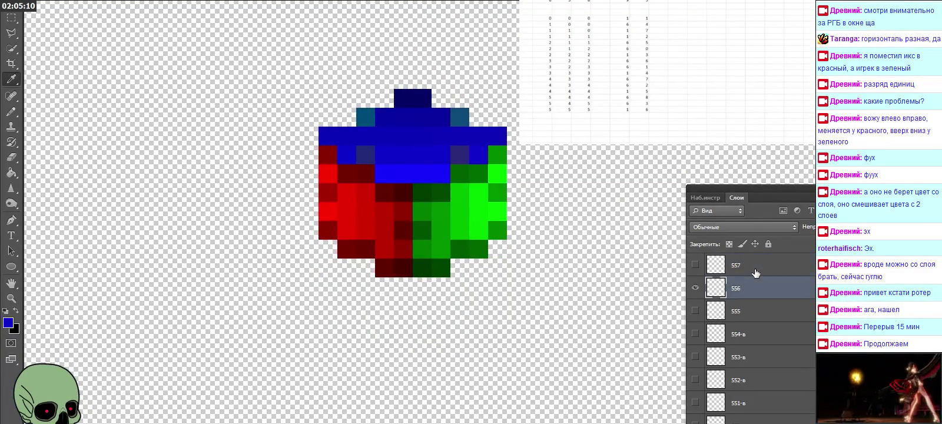
pyautogui.click(8, 322)
pyautogui.click(541, 115)
pyautogui.click(619, 115)
pyautogui.click(639, 116)
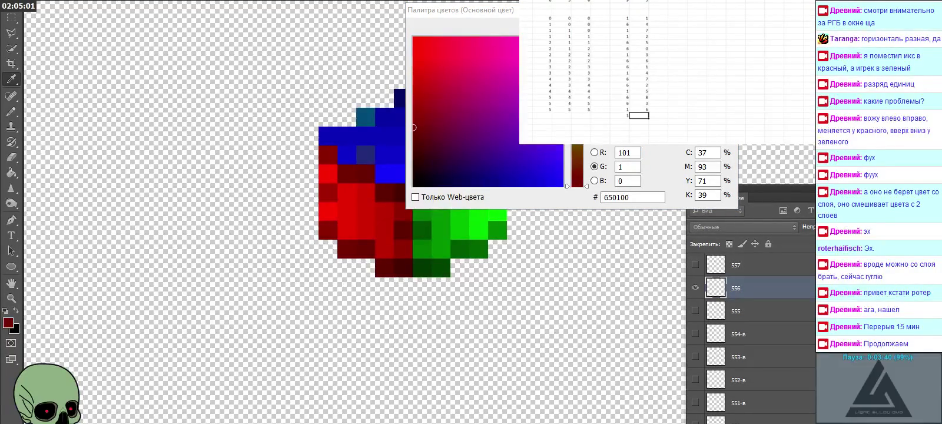
pyautogui.click(581, 115)
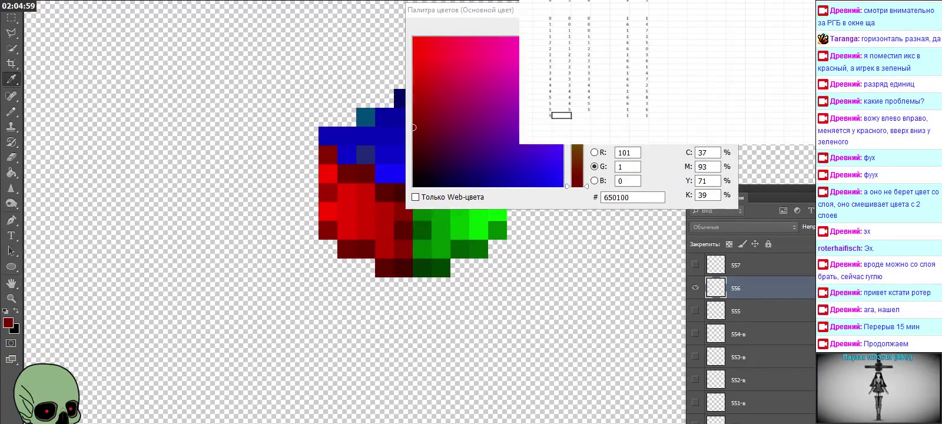
pyautogui.click(542, 121)
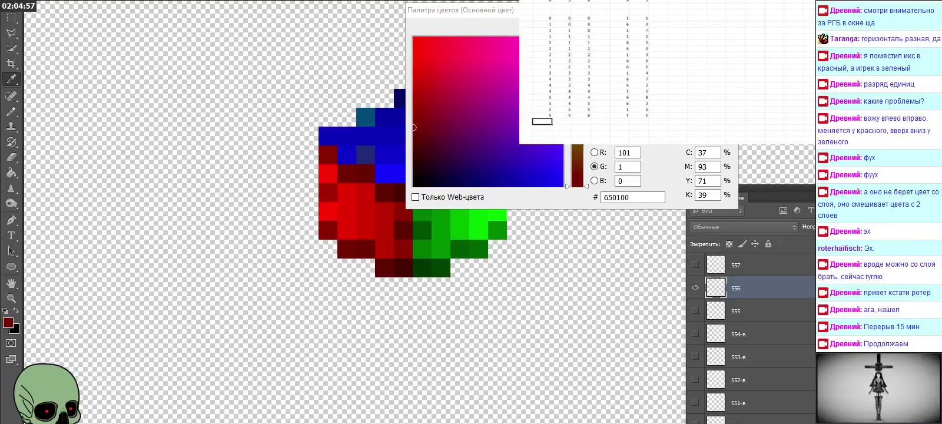
pyautogui.press('Return')
# Step: Show layer 656, sample its dark green pixel and log digits 6, 6, 5 in the spreadsheet
pyautogui.scroll(1, 771, 311)
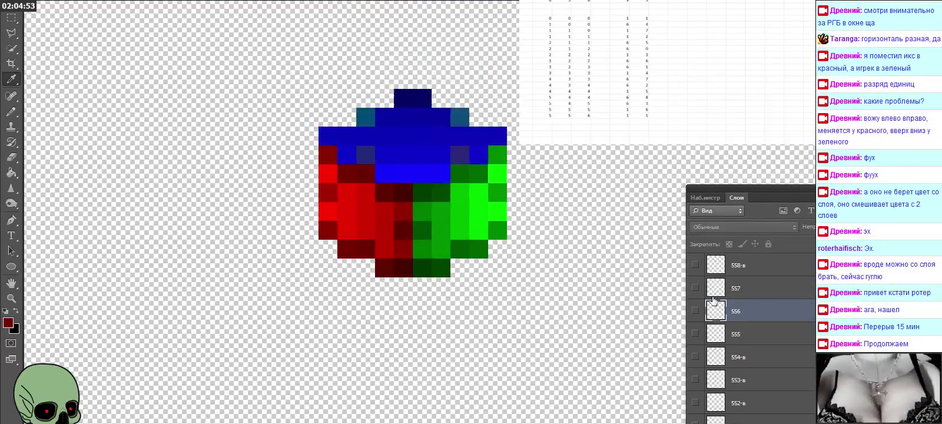
pyautogui.scroll(3, 724, 304)
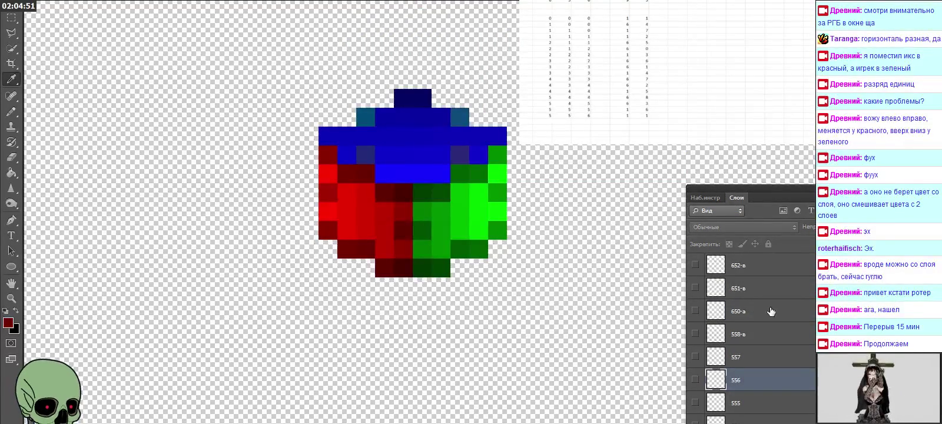
pyautogui.scroll(1, 759, 312)
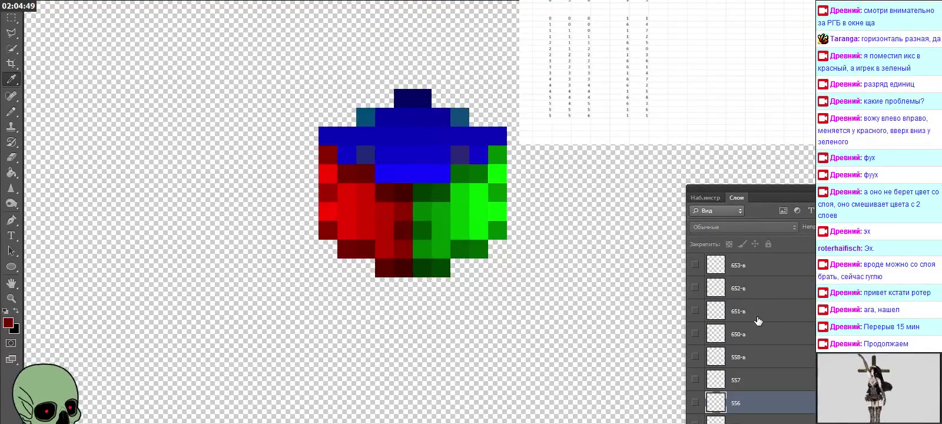
pyautogui.scroll(1, 759, 317)
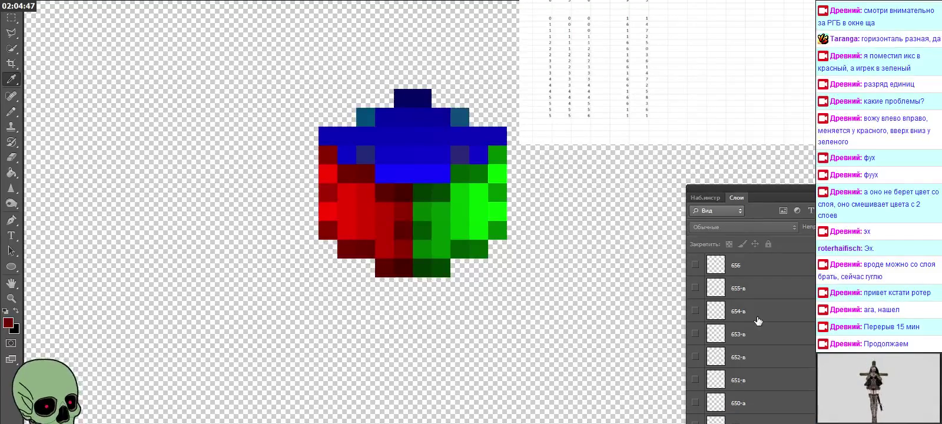
pyautogui.scroll(3, 757, 318)
pyautogui.click(702, 289)
pyautogui.click(695, 287)
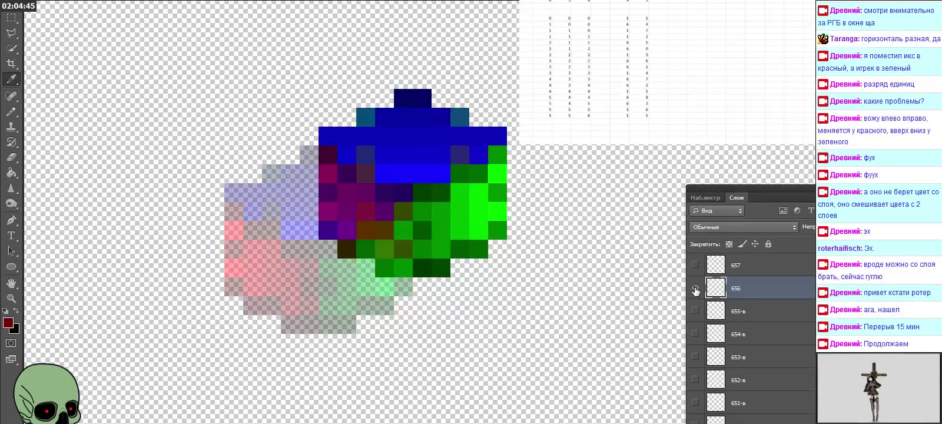
pyautogui.click(400, 264)
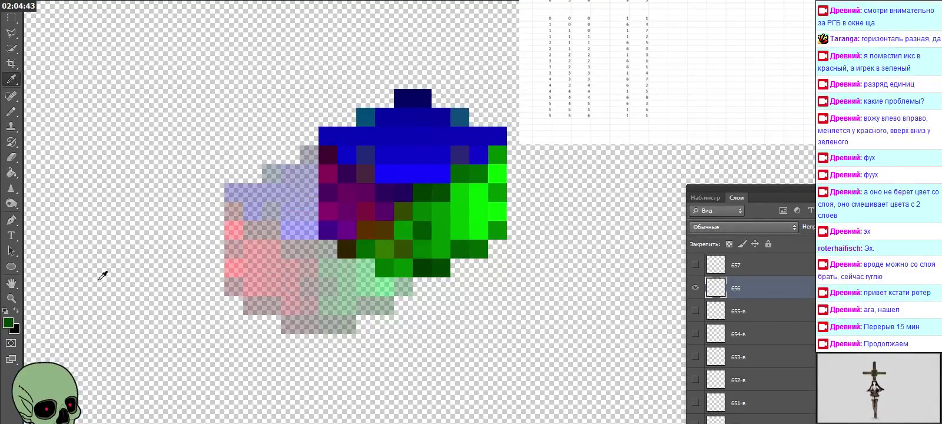
pyautogui.click(8, 323)
pyautogui.click(619, 122)
pyautogui.write('6')
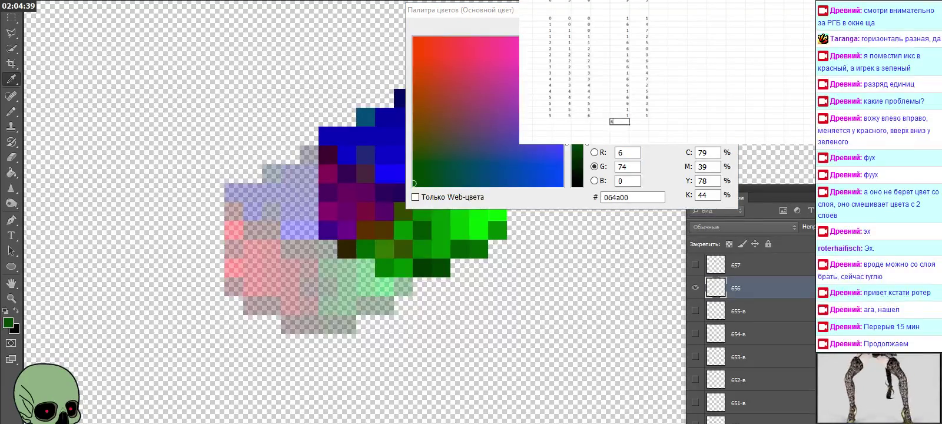
pyautogui.press('Left')
pyautogui.press('Left')
pyautogui.press('Left')
pyautogui.press('Left')
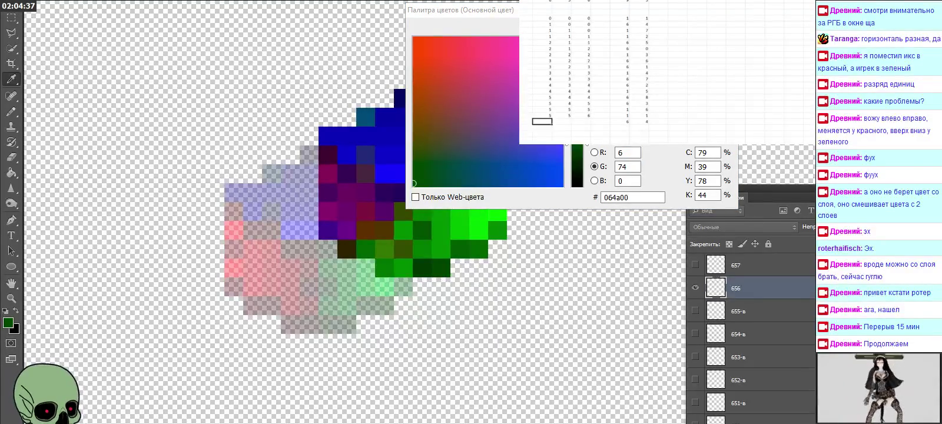
pyautogui.write('6')
pyautogui.press('Tab')
pyautogui.write('5')
pyautogui.press('Tab')
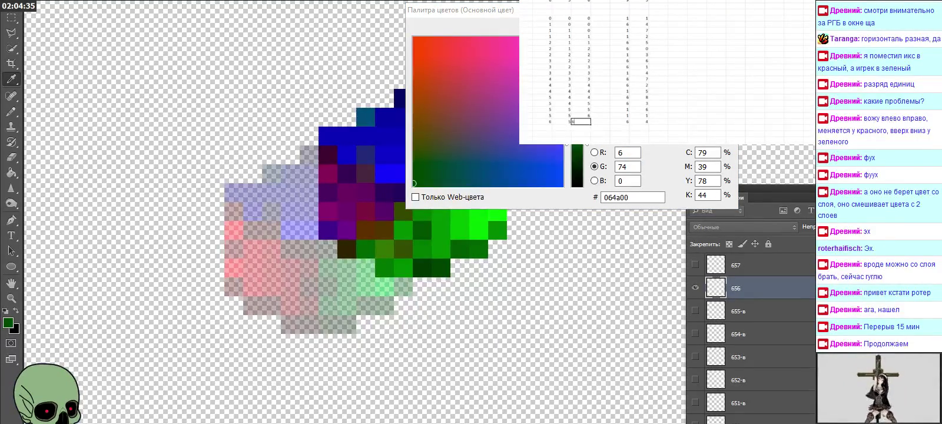
pyautogui.press('Escape')
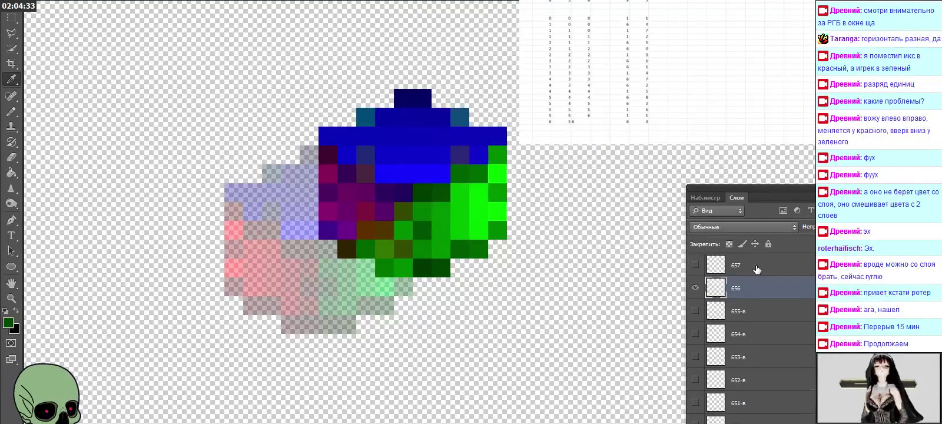
# Step: Flip through layers 657 and 658, leave them hidden, and select the last two logged rows
pyautogui.click(695, 288)
pyautogui.click(695, 265)
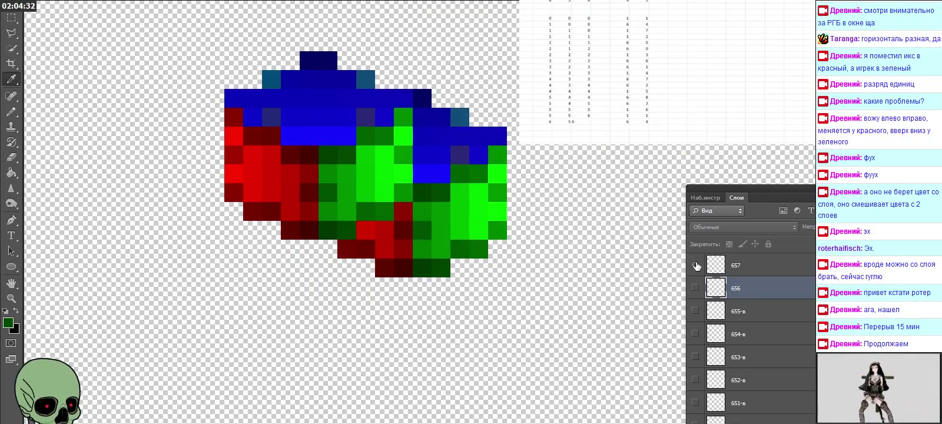
pyautogui.click(751, 269)
pyautogui.scroll(1, 730, 279)
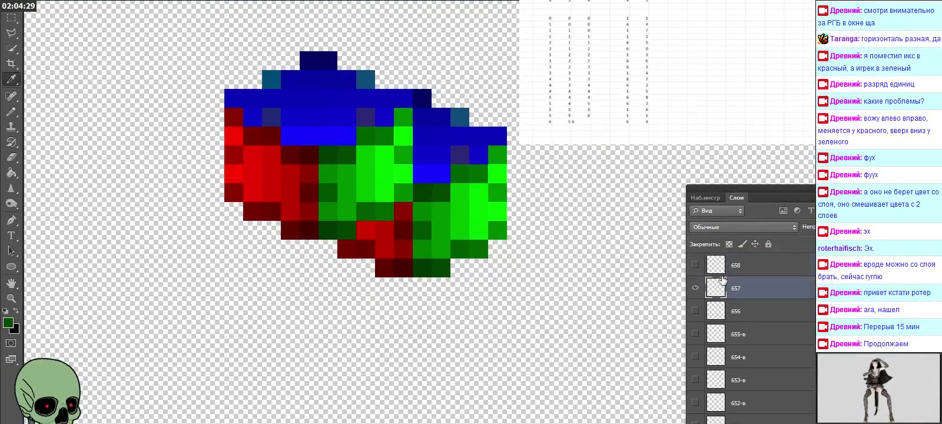
pyautogui.scroll(1, 705, 292)
pyautogui.click(696, 310)
pyautogui.click(696, 288)
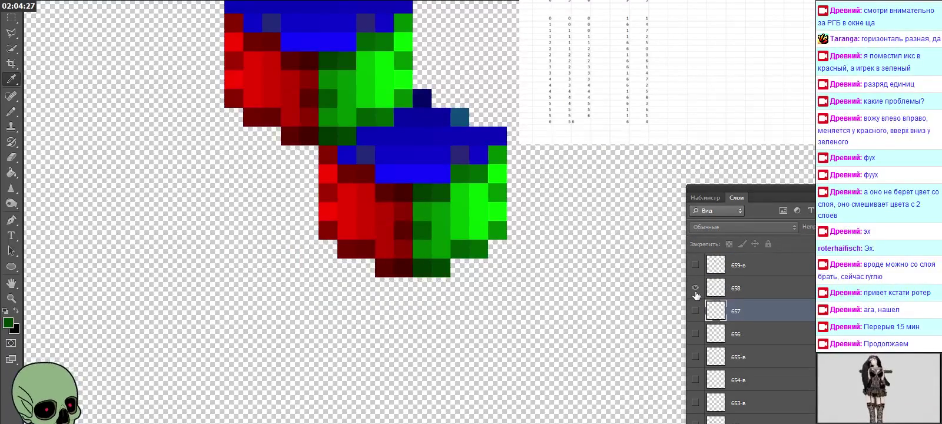
pyautogui.click(696, 287)
pyautogui.click(581, 134)
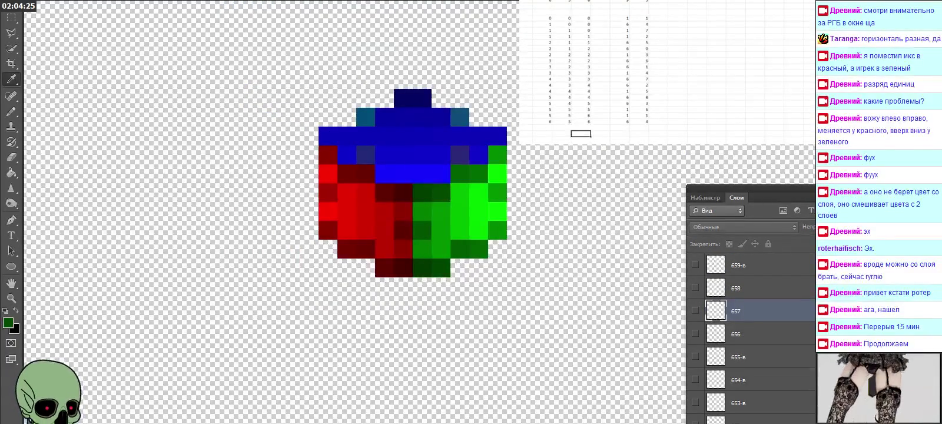
pyautogui.moveTo(647, 115); pyautogui.dragTo(534, 121)
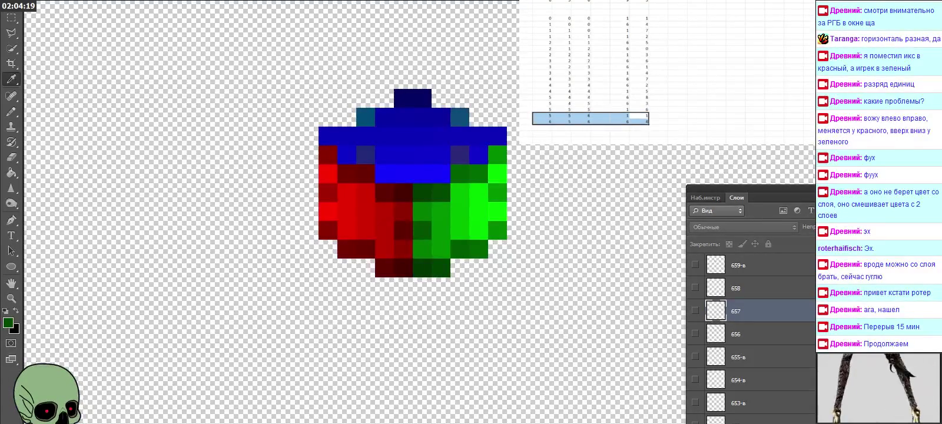
# Step: Select two spreadsheet rows and scroll the Layers panel down to layer 000
pyautogui.scroll(4, 589, 70)
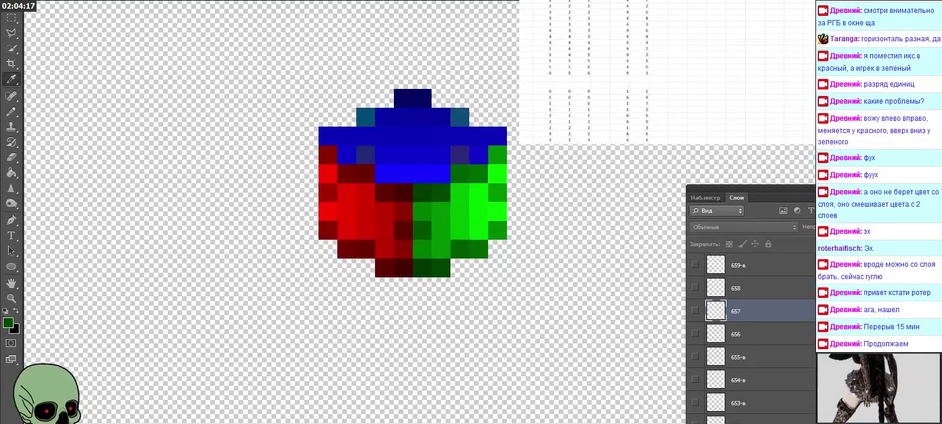
pyautogui.moveTo(618, 66); pyautogui.dragTo(550, 72)
pyautogui.scroll(2, 589, 71)
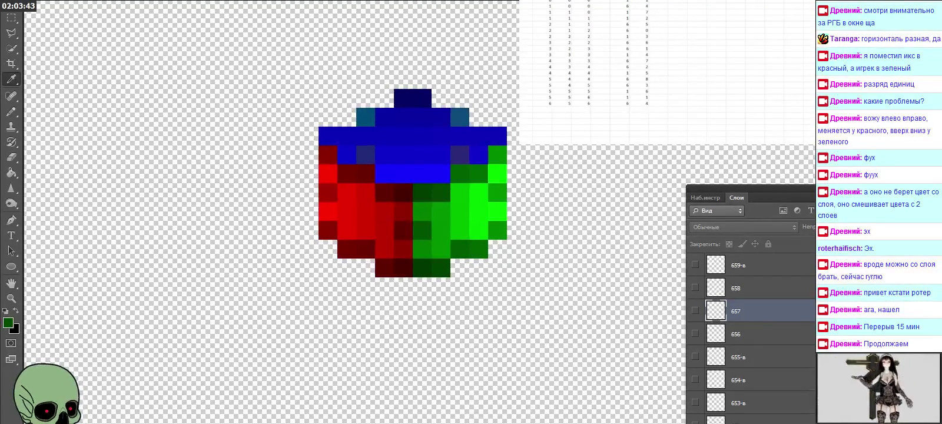
pyautogui.scroll(-3, 666, 71)
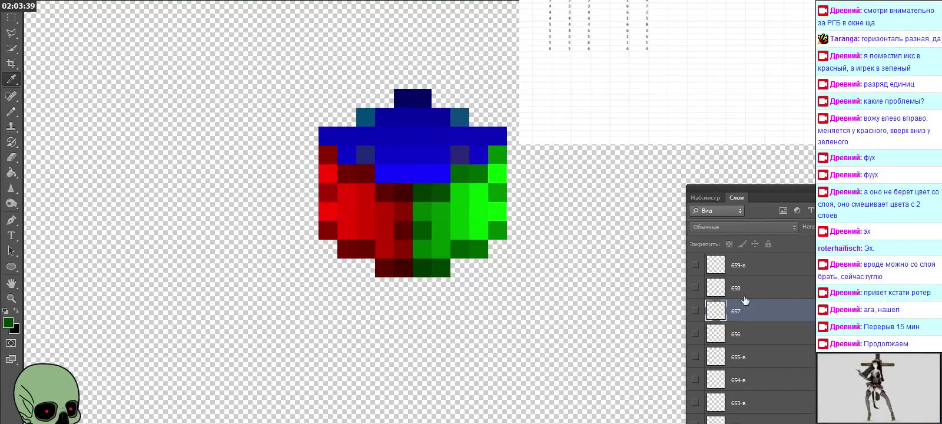
pyautogui.scroll(-2, 747, 297)
pyautogui.scroll(-10, 751, 293)
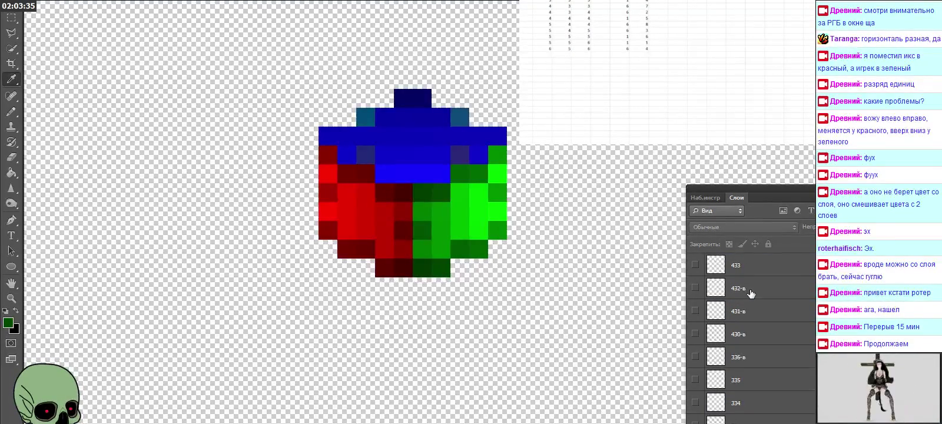
pyautogui.scroll(-10, 753, 292)
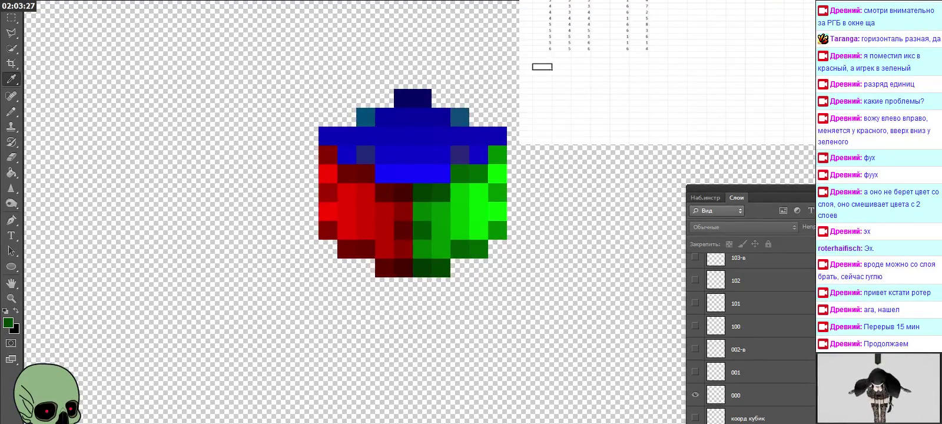
# Step: Enter layer 000's digits across the new spreadsheet row
pyautogui.click(619, 66)
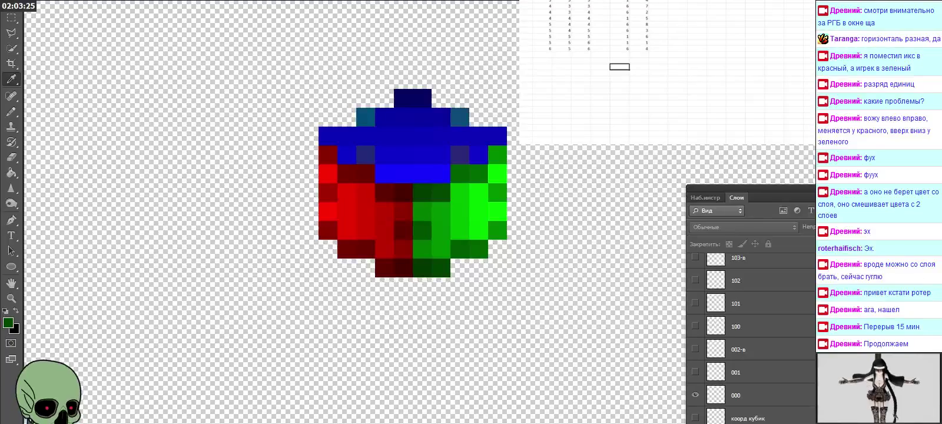
pyautogui.write('2')
pyautogui.press('Left')
pyautogui.press('Left')
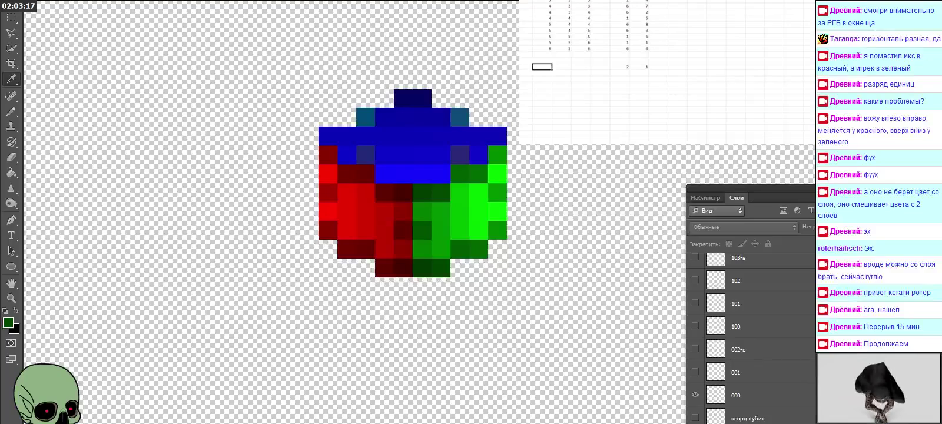
pyautogui.press('Tab')
pyautogui.write('0')
pyautogui.press('Tab')
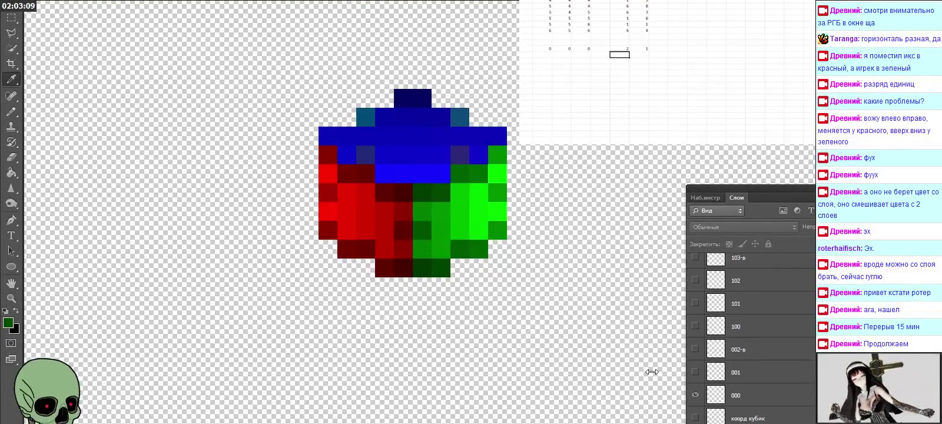
pyautogui.click(695, 373)
# Step: Show layer 100 and log its green 07b800 as a spreadsheet row starting 1 0 0
pyautogui.click(695, 373)
pyautogui.click(733, 329)
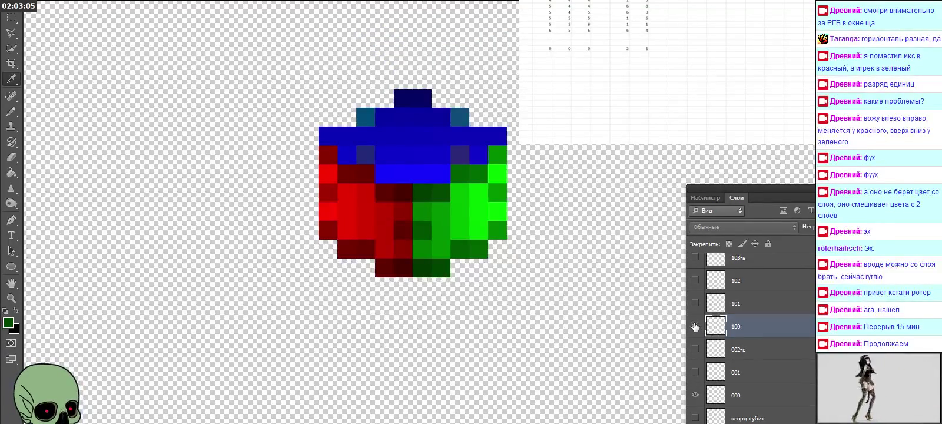
pyautogui.click(696, 327)
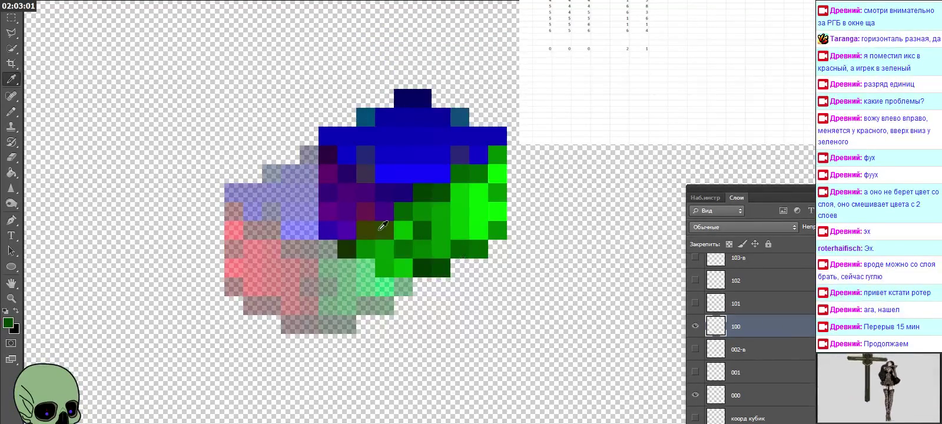
pyautogui.click(10, 324)
pyautogui.click(620, 54)
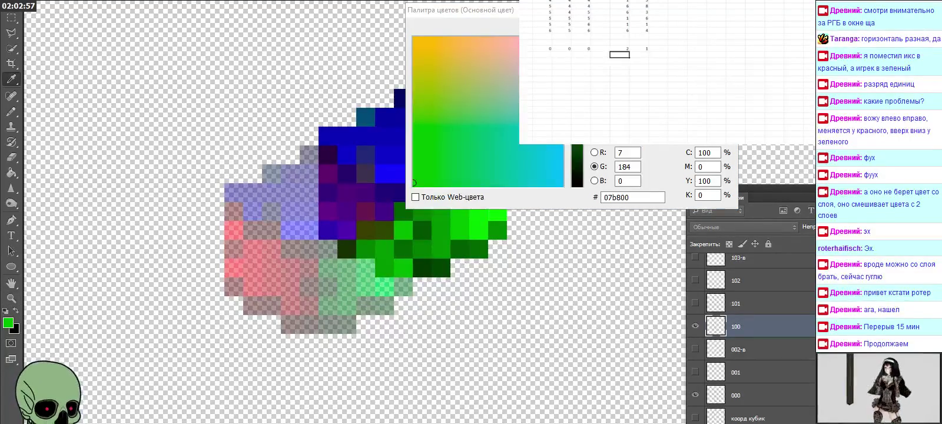
pyautogui.write('7')
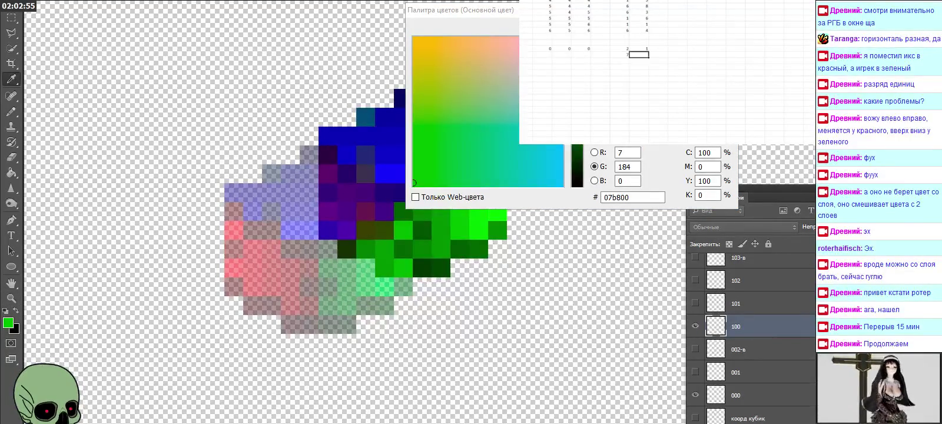
pyautogui.press('Left')
pyautogui.press('Left')
pyautogui.press('Left')
pyautogui.press('Left')
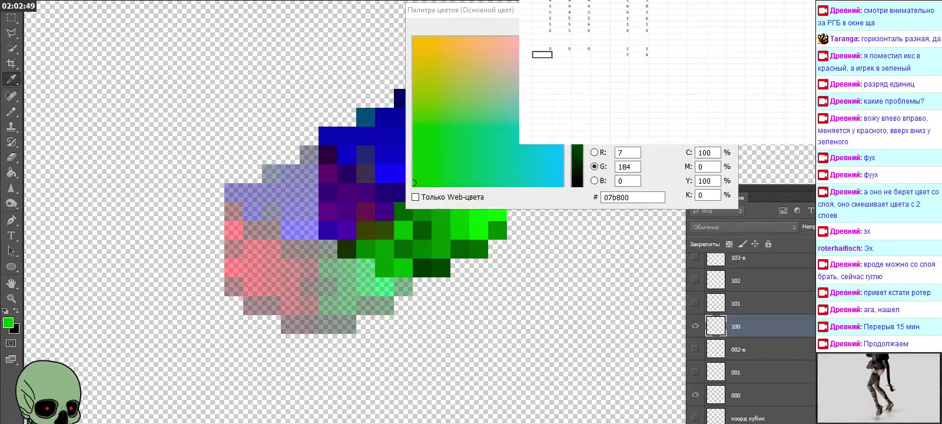
pyautogui.scroll(3, 589, 71)
pyautogui.hotkey('ctrl', 'v')
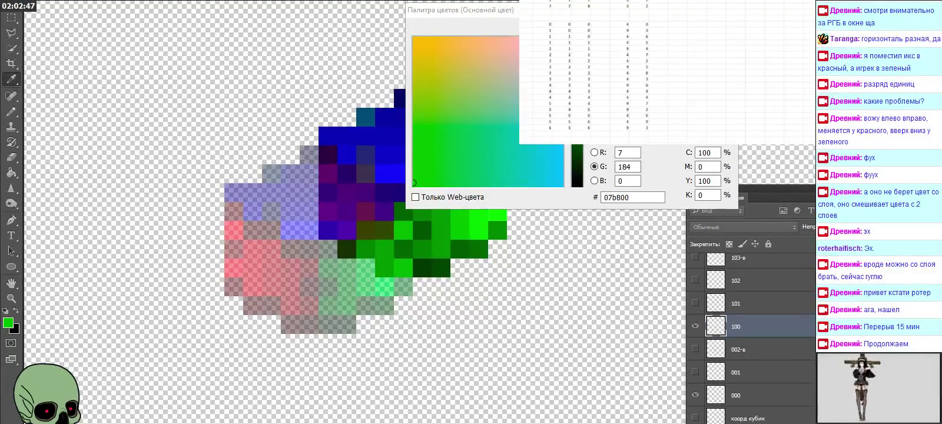
pyautogui.scroll(3, 666, 71)
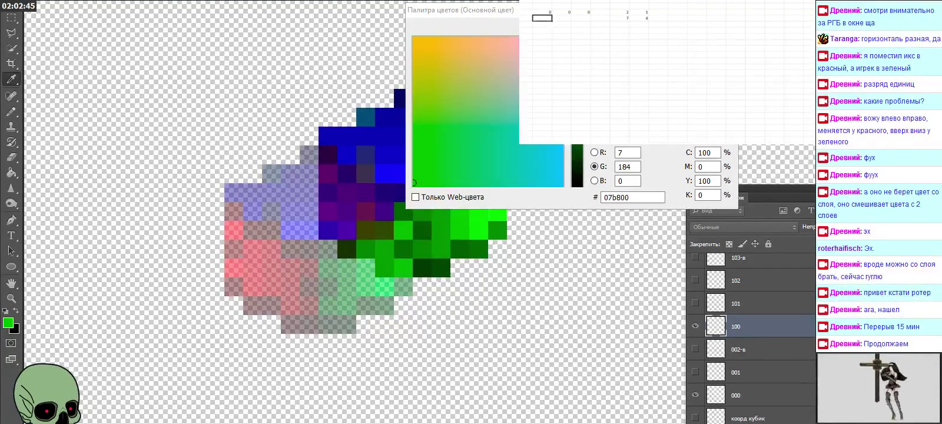
pyautogui.scroll(2, 665, 71)
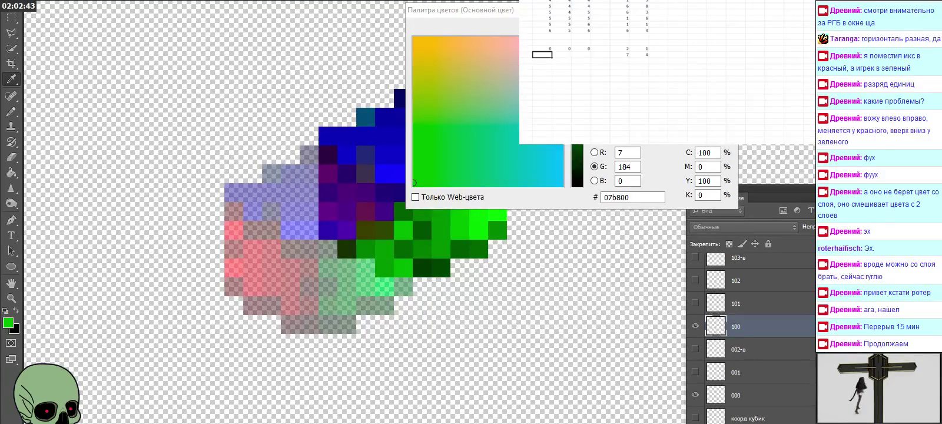
pyautogui.write('1')
pyautogui.press('Return')
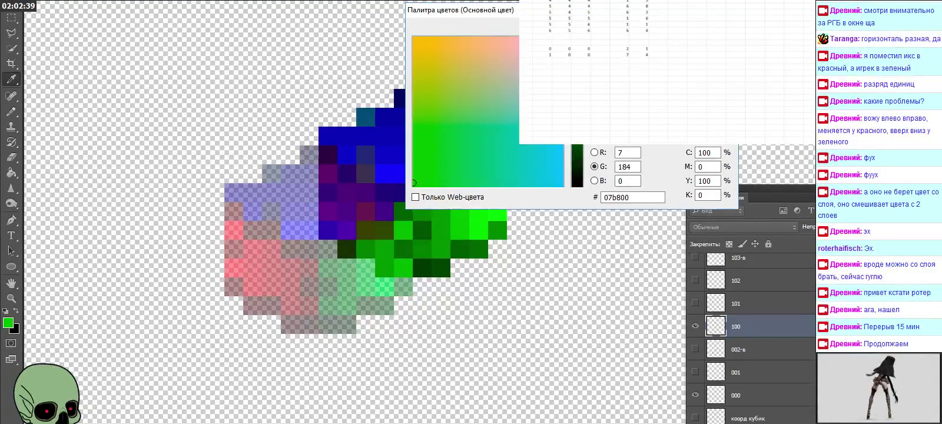
pyautogui.press('Escape')
# Step: Hide layers 100 and 101, flick layer 102 on and off, and make 102 active
pyautogui.click(695, 326)
pyautogui.click(695, 303)
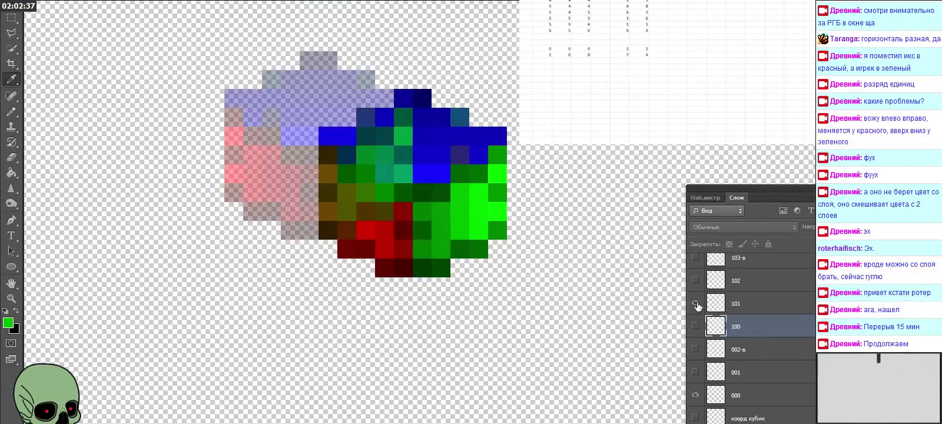
pyautogui.click(696, 304)
pyautogui.click(695, 281)
pyautogui.click(695, 281)
pyautogui.click(746, 286)
pyautogui.scroll(2, 746, 287)
pyautogui.scroll(1, 746, 286)
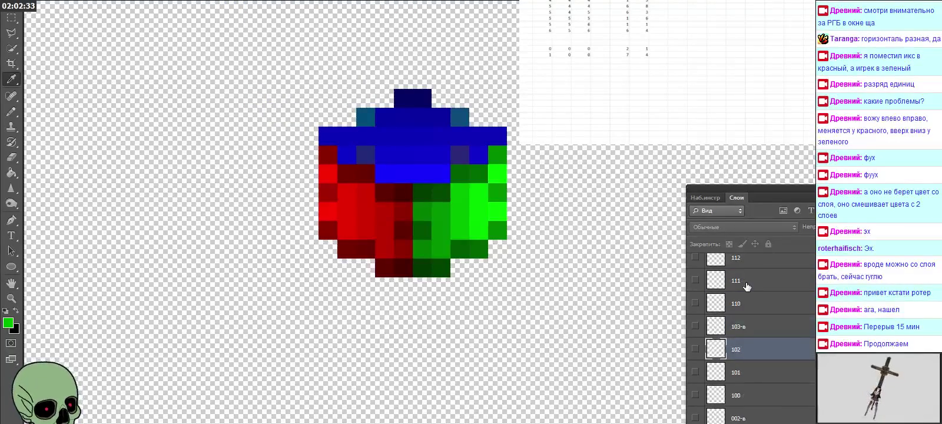
# Step: Show layer 110, sample its blue pixel and log digits 2, 7, 1, 0 in the spreadsheet
pyautogui.click(757, 304)
pyautogui.click(696, 302)
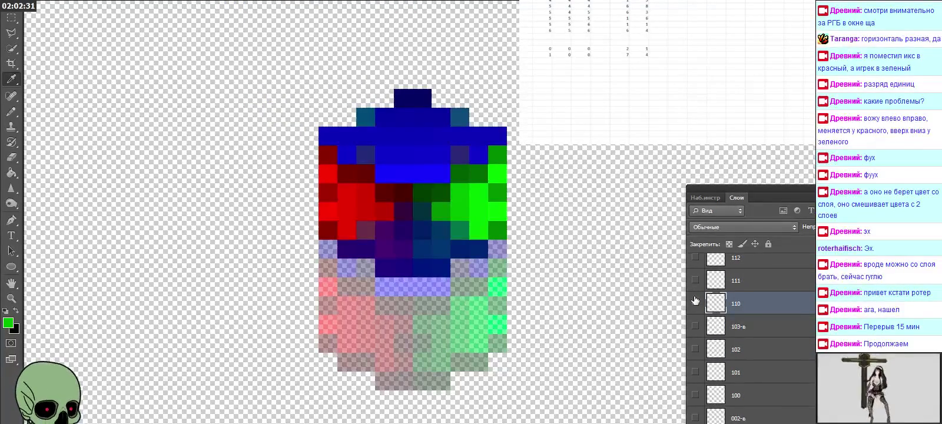
pyautogui.click(369, 240)
pyautogui.click(8, 322)
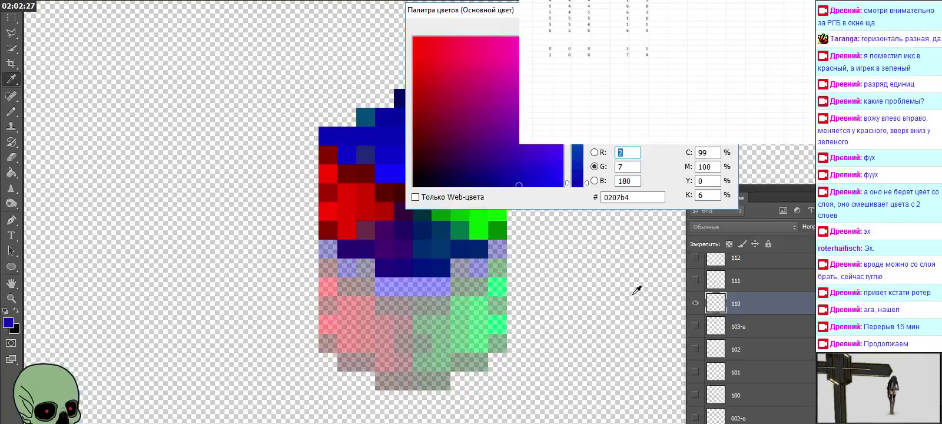
pyautogui.click(619, 60)
pyautogui.write('2')
pyautogui.press('Tab')
pyautogui.write('7')
pyautogui.press('Left')
pyautogui.press('Left')
pyautogui.press('Left')
pyautogui.press('Left')
pyautogui.press('Left')
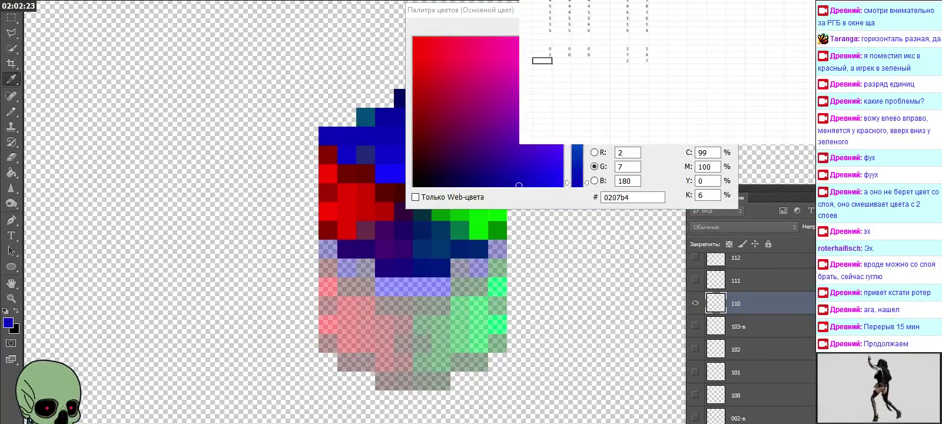
pyautogui.press('Tab')
pyautogui.write('1')
pyautogui.press('Tab')
pyautogui.write('0')
pyautogui.press('Return')
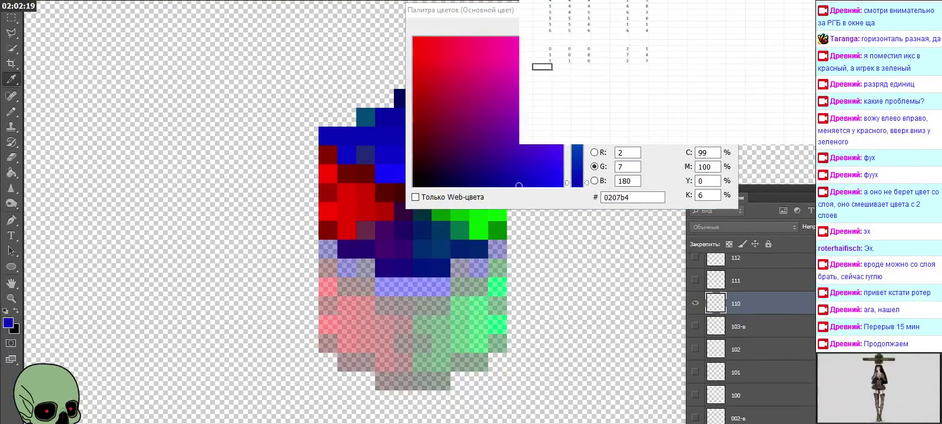
pyautogui.press('Return')
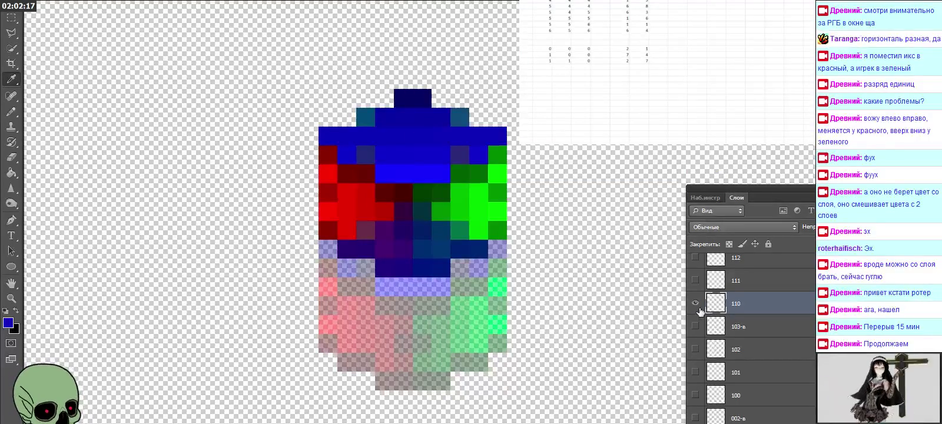
# Step: Sample layer 111's red b60200 and read its RGB, then show layer 112's taller sprite
pyautogui.click(695, 302)
pyautogui.click(695, 281)
pyautogui.click(750, 281)
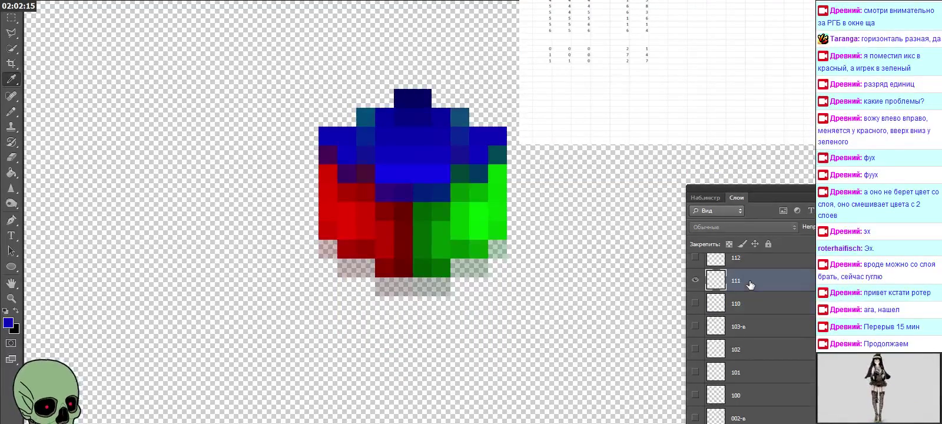
pyautogui.click(368, 258)
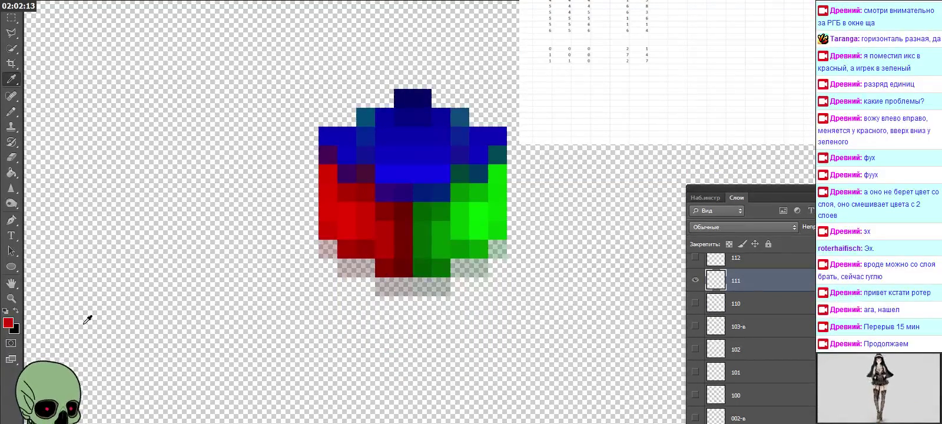
pyautogui.click(7, 325)
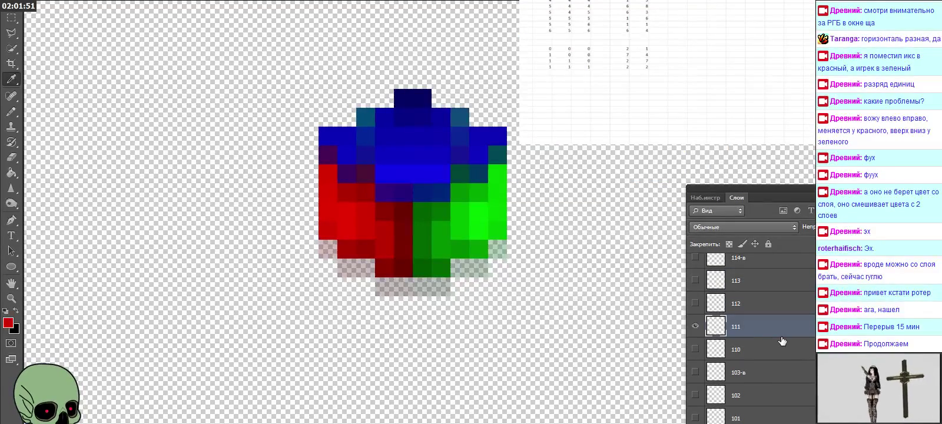
pyautogui.click(696, 323)
pyautogui.click(695, 303)
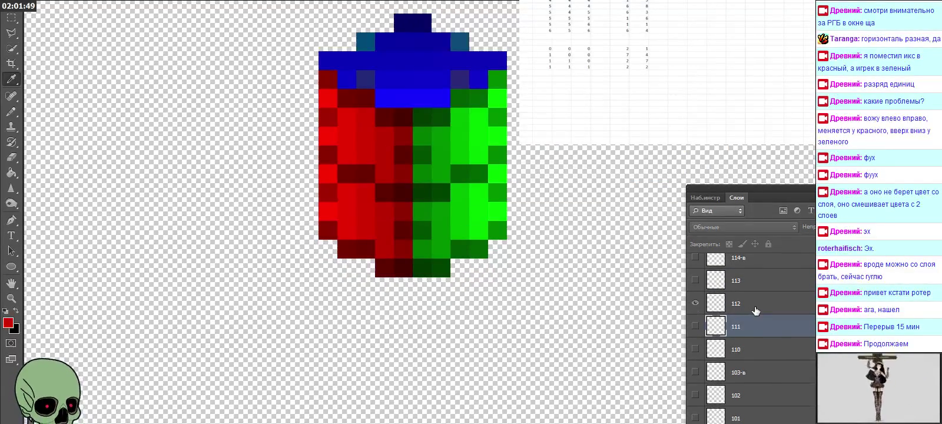
pyautogui.click(753, 310)
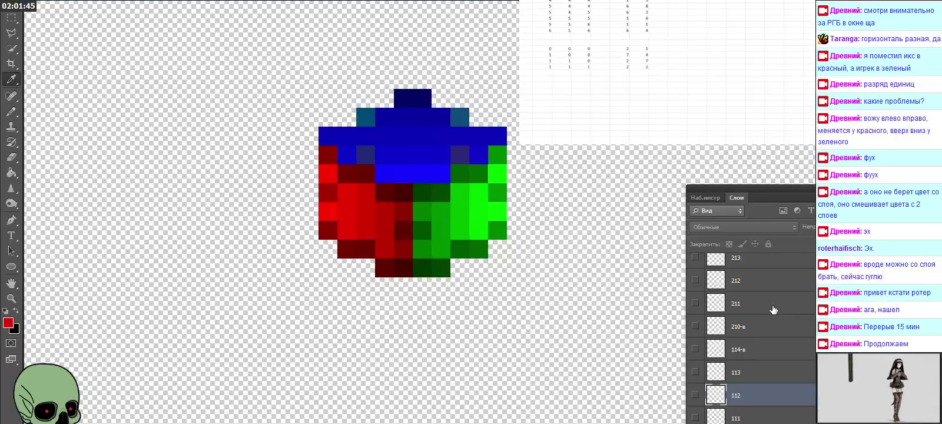
# Step: Sample layer 211's green (R 7, G 95, B 0) and log its digits in the spreadsheet
pyautogui.click(774, 306)
pyautogui.click(697, 303)
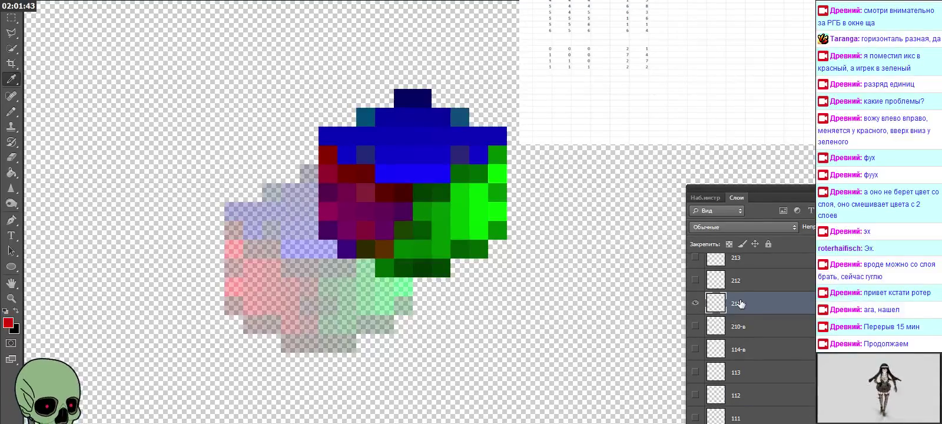
pyautogui.click(396, 247)
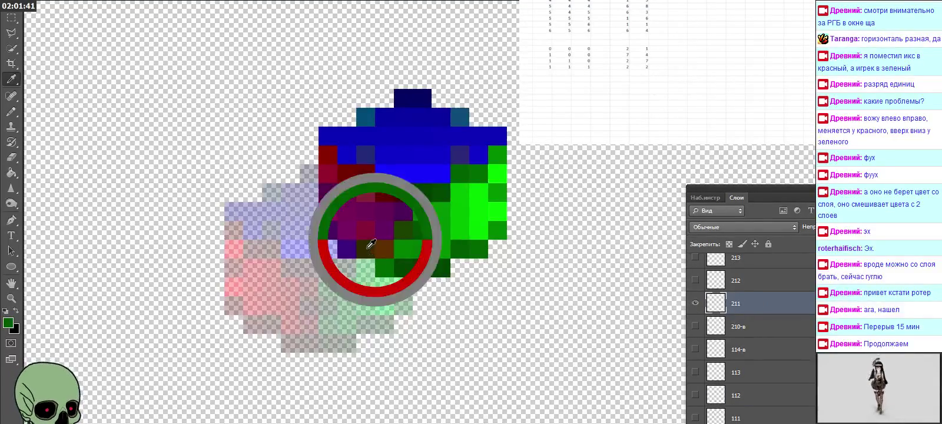
pyautogui.click(7, 323)
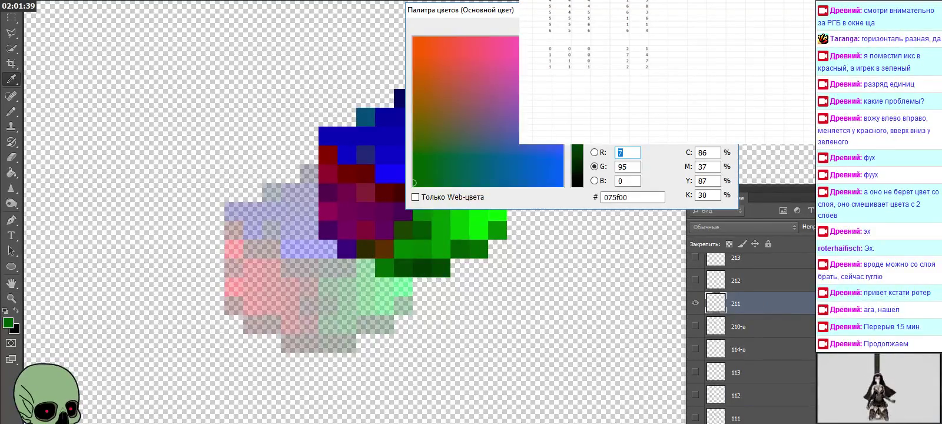
pyautogui.click(639, 72)
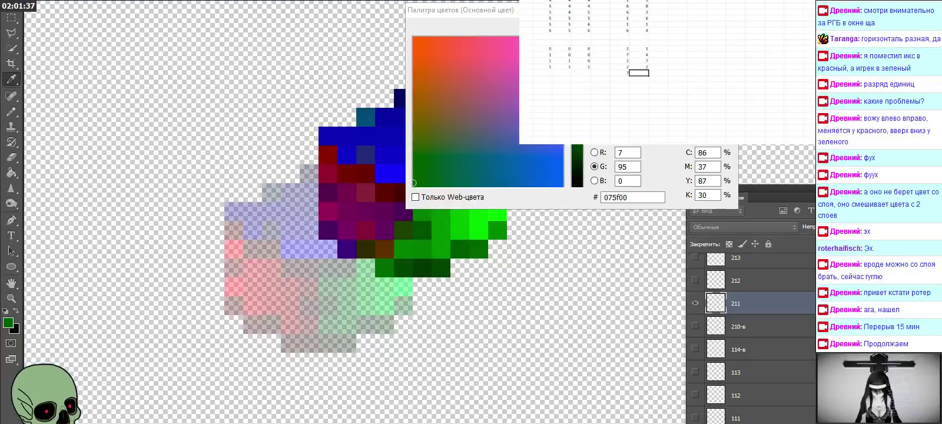
pyautogui.write('5')
pyautogui.press('Home')
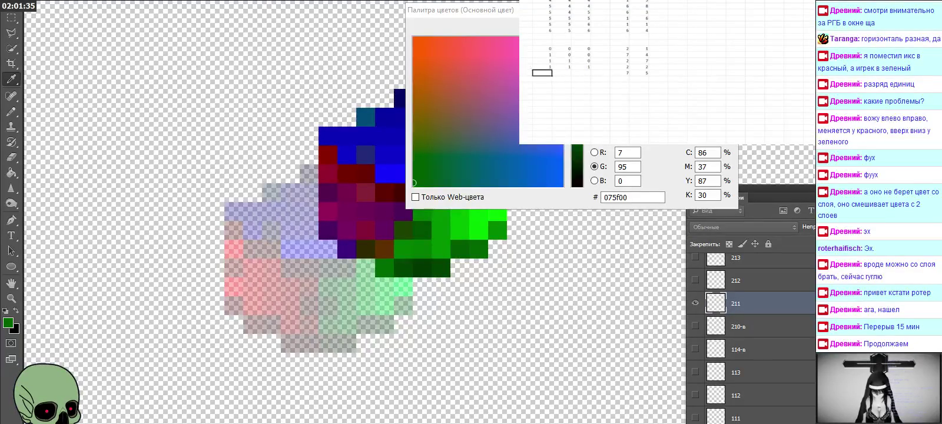
pyautogui.write('2')
pyautogui.press('Tab')
pyautogui.write('1')
pyautogui.press('Tab')
pyautogui.write('1')
pyautogui.press('Return')
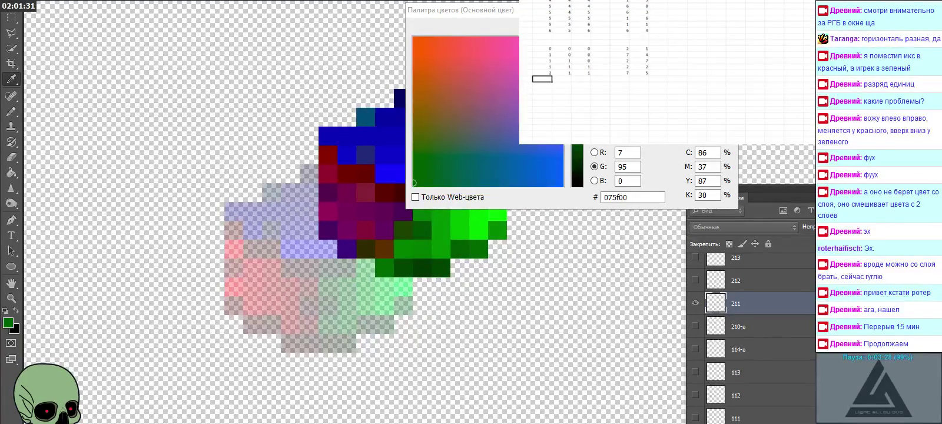
# Step: Hide layer 211, toggle layer 212 on and off, and select layer 213
pyautogui.click(696, 303)
pyautogui.click(695, 281)
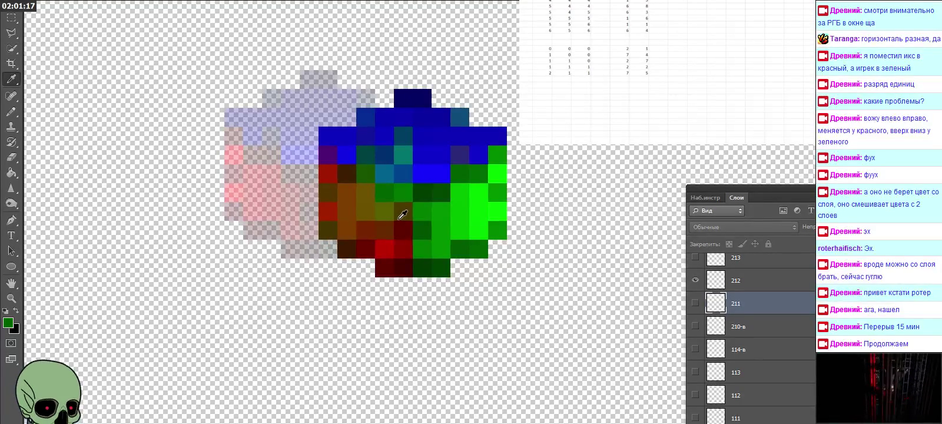
pyautogui.click(749, 285)
pyautogui.click(695, 281)
pyautogui.click(696, 281)
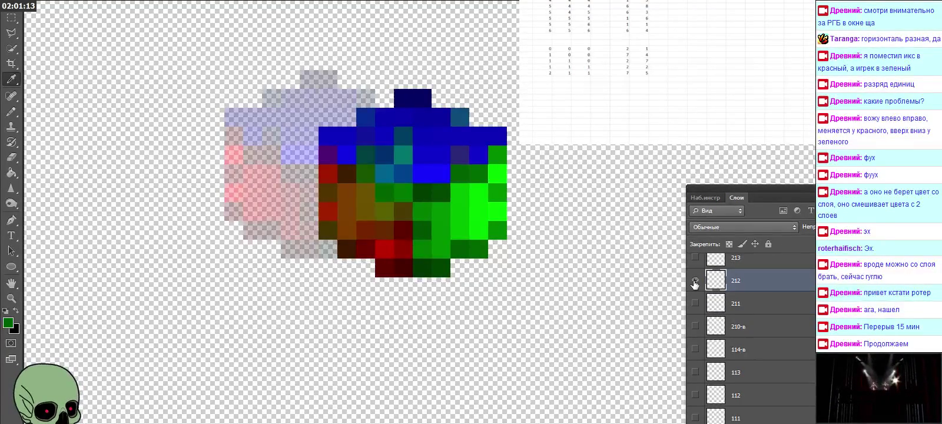
pyautogui.click(695, 281)
pyautogui.click(730, 259)
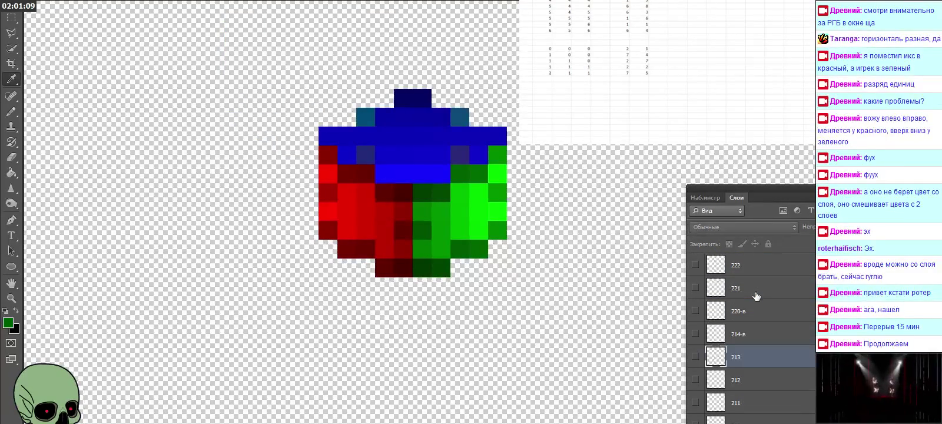
# Step: Show layer 221, read its sampled blue 2a4e78 (R 42, G 78, B 120), and pick a spreadsheet cell
pyautogui.click(755, 288)
pyautogui.click(695, 288)
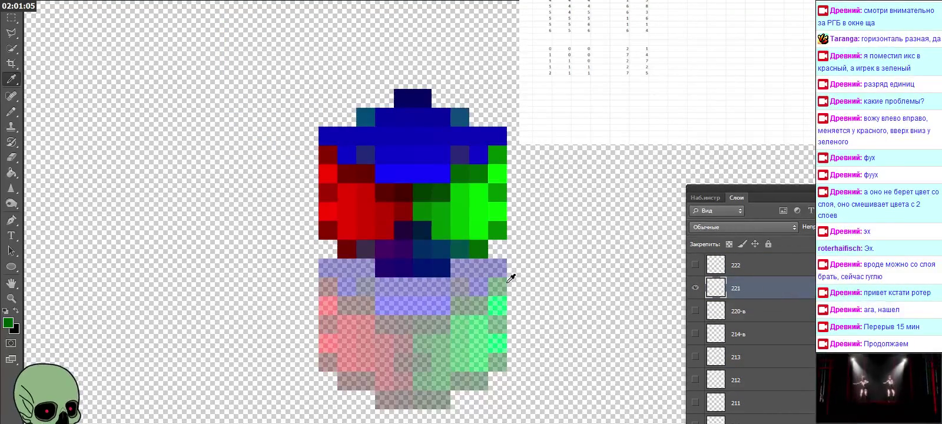
pyautogui.click(8, 322)
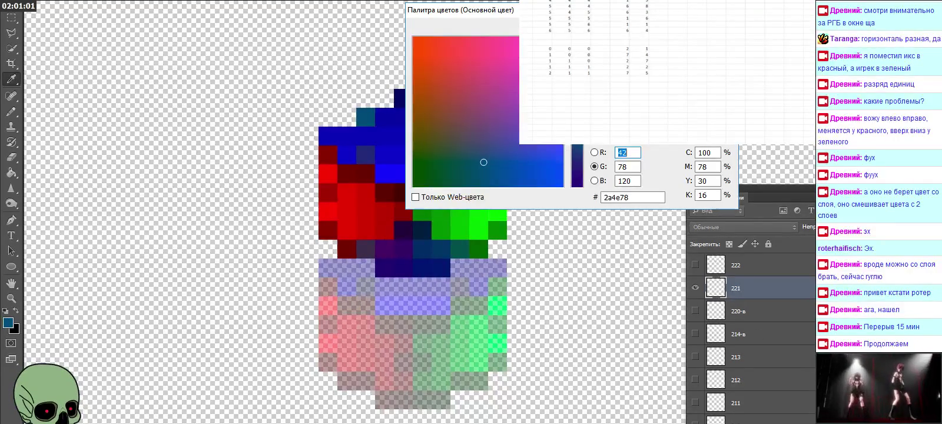
pyautogui.click(620, 78)
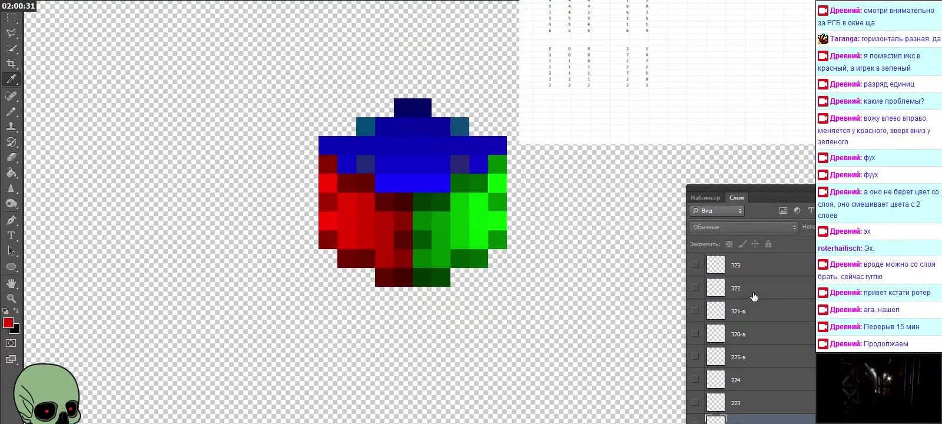
# Step: Show layer 322, sample its purple 2f2e78, and log its digit in the spreadsheet
pyautogui.click(696, 288)
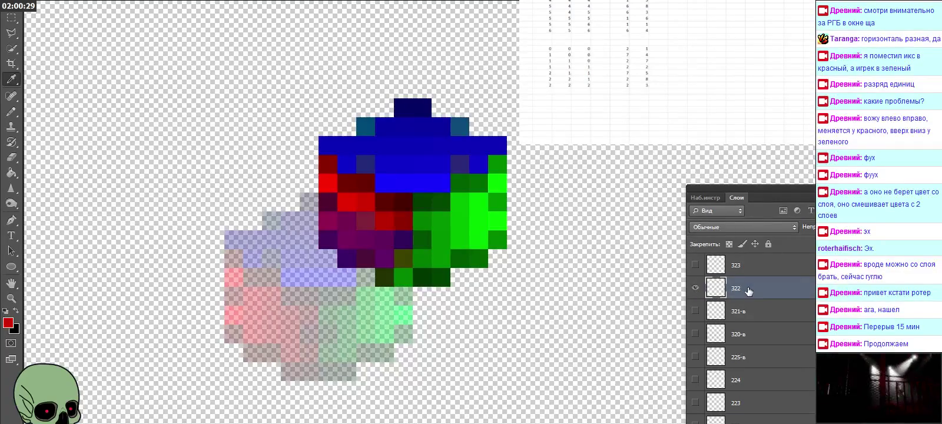
pyautogui.click(369, 258)
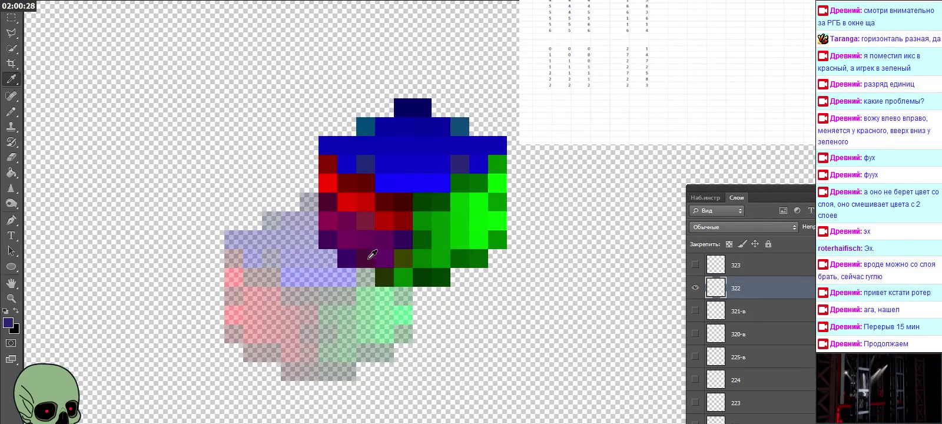
pyautogui.click(11, 324)
pyautogui.click(619, 91)
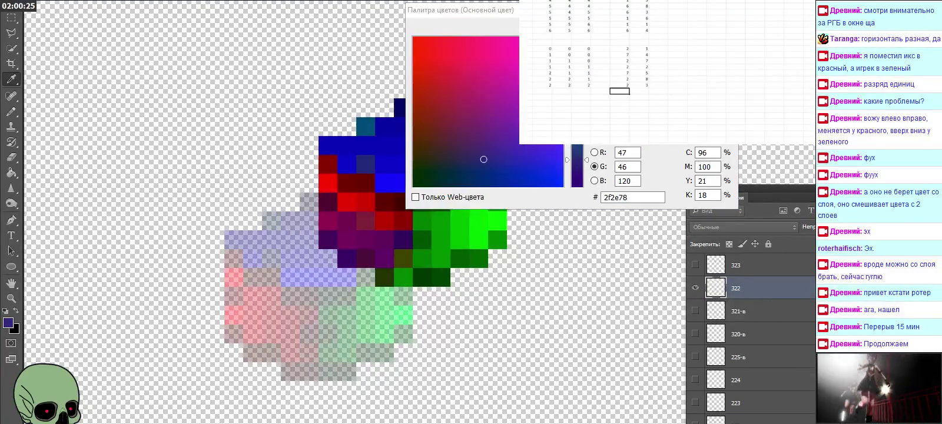
pyautogui.write('2')
pyautogui.press('Tab')
pyautogui.write('6')
pyautogui.press('Left')
pyautogui.press('Left')
pyautogui.press('Left')
pyautogui.press('Left')
pyautogui.press('Left')
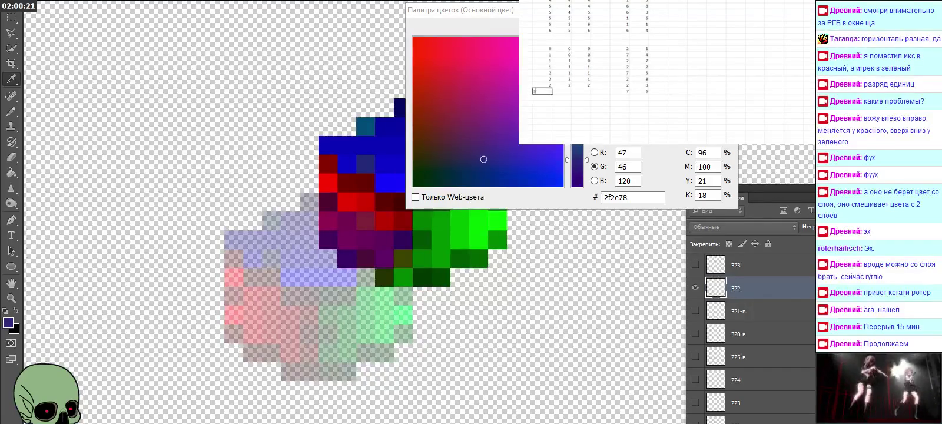
pyautogui.press('Return')
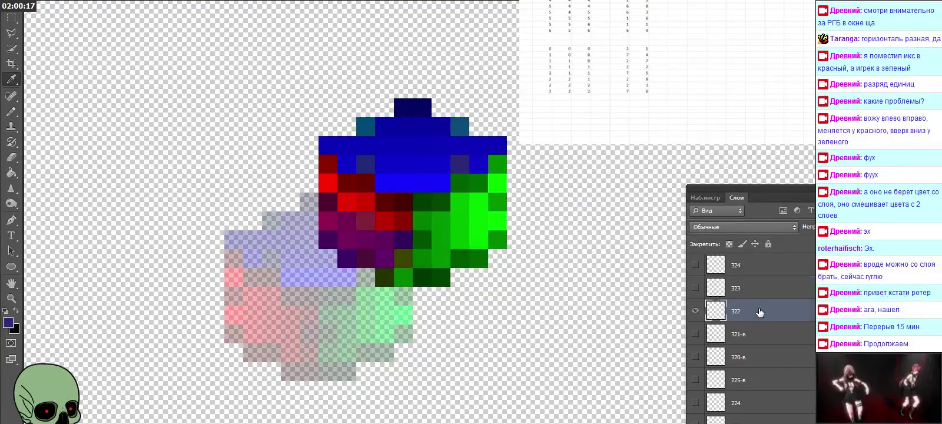
# Step: Hide layer 322, then show and select layer 323 and sample its green 075b00
pyautogui.click(696, 356)
pyautogui.click(696, 334)
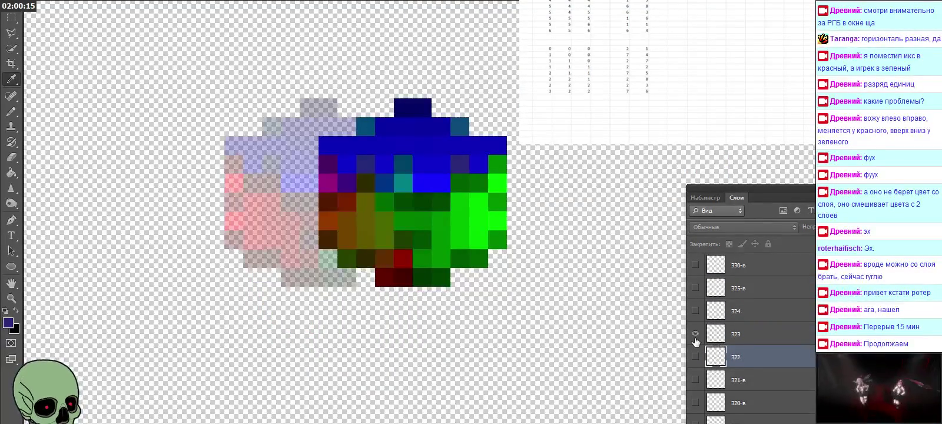
pyautogui.click(753, 336)
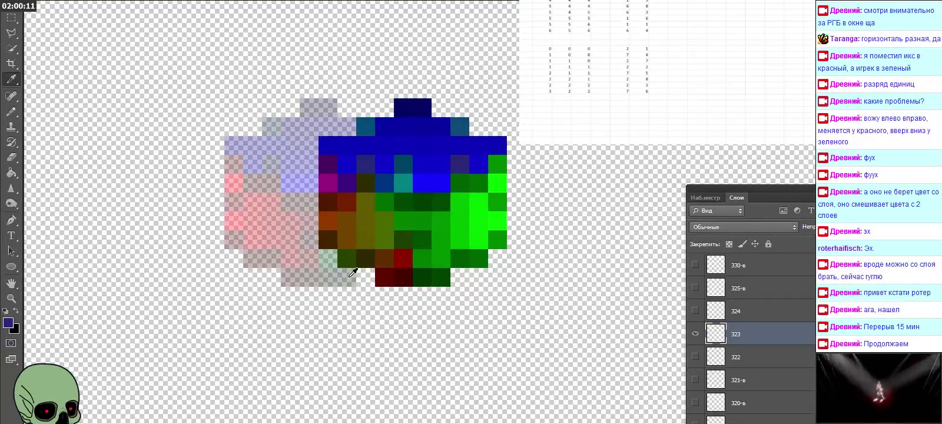
pyautogui.click(363, 258)
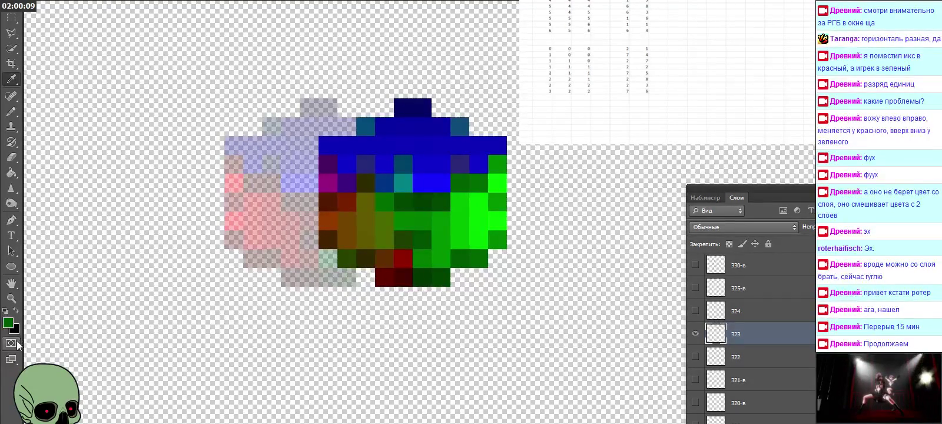
pyautogui.click(7, 322)
# Step: Log layer 323's green as 3, 2, 3 in a spreadsheet row and close the Color Picker
pyautogui.click(542, 96)
pyautogui.click(619, 97)
pyautogui.press('Tab')
pyautogui.write('1')
pyautogui.click(542, 97)
pyautogui.write('3')
pyautogui.press('Tab')
pyautogui.write('2')
pyautogui.press('Tab')
pyautogui.write('3')
pyautogui.press('Return')
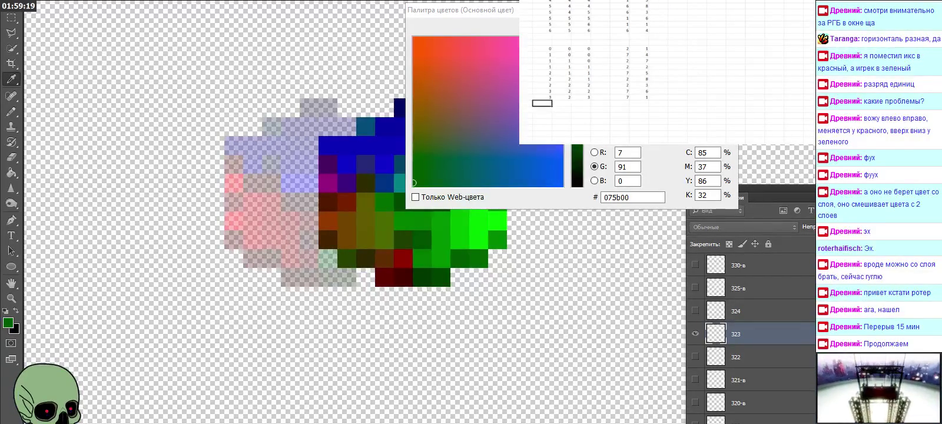
pyautogui.press('Return')
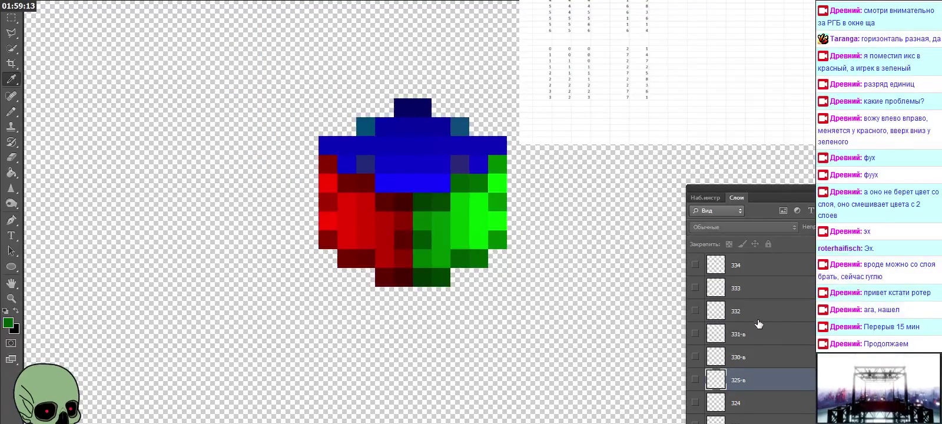
# Step: Toggle layer 332 off, then show layer 333 and sample its red b60400
pyautogui.click(757, 313)
pyautogui.click(694, 312)
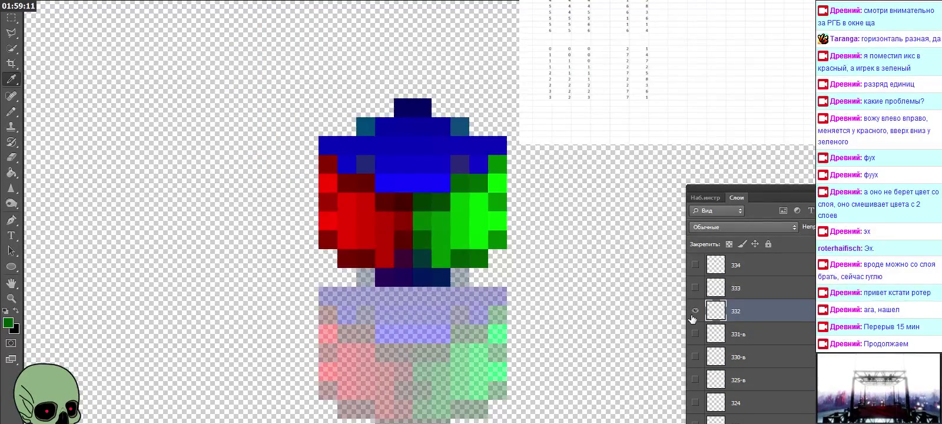
pyautogui.click(693, 314)
pyautogui.click(693, 315)
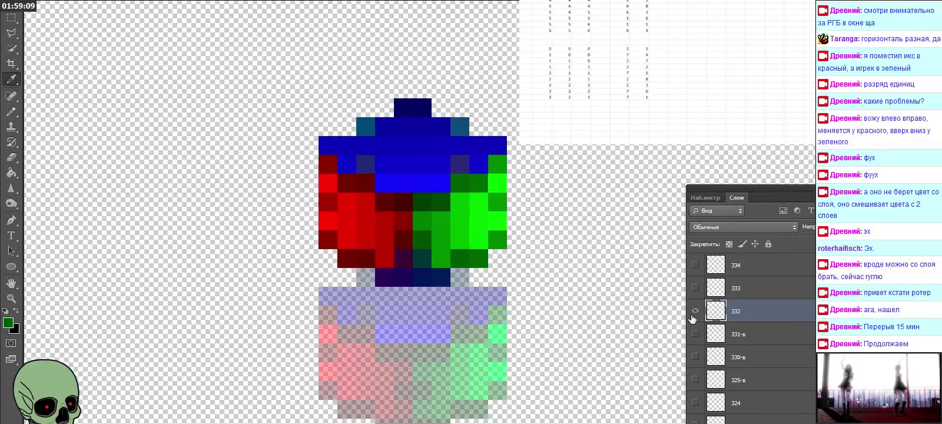
pyautogui.click(694, 311)
pyautogui.click(695, 287)
pyautogui.click(745, 293)
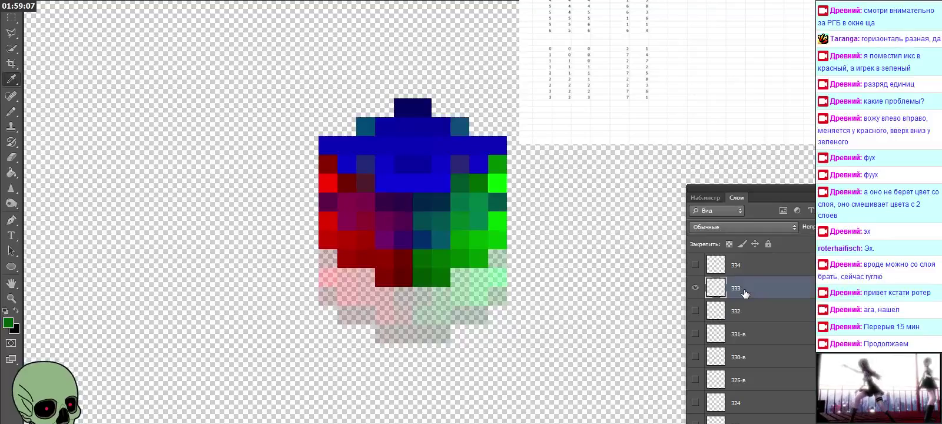
pyautogui.click(321, 255)
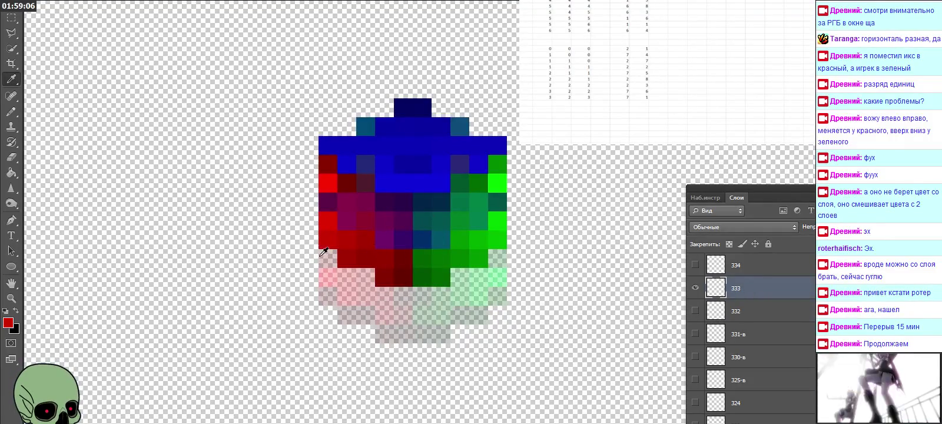
pyautogui.click(8, 322)
# Step: Log the red's digits (24, 3, 3) in the spreadsheet, close the picker, and hide layer 333
pyautogui.click(540, 103)
pyautogui.click(619, 103)
pyautogui.write('24')
pyautogui.press('Tab')
pyautogui.press('Left')
pyautogui.press('Left')
pyautogui.press('Left')
pyautogui.press('Left')
pyautogui.press('Left')
pyautogui.press('Tab')
pyautogui.write('3')
pyautogui.press('Tab')
pyautogui.write('3')
pyautogui.press('Return')
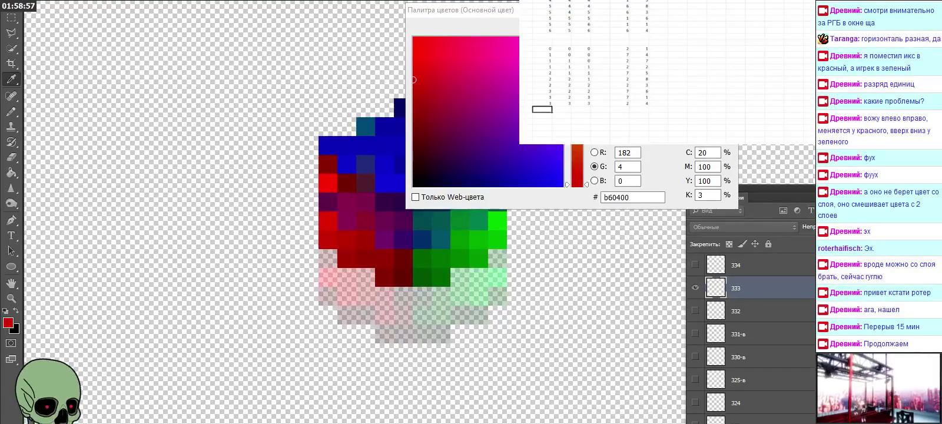
pyautogui.press('Escape')
pyautogui.scroll(2, 765, 286)
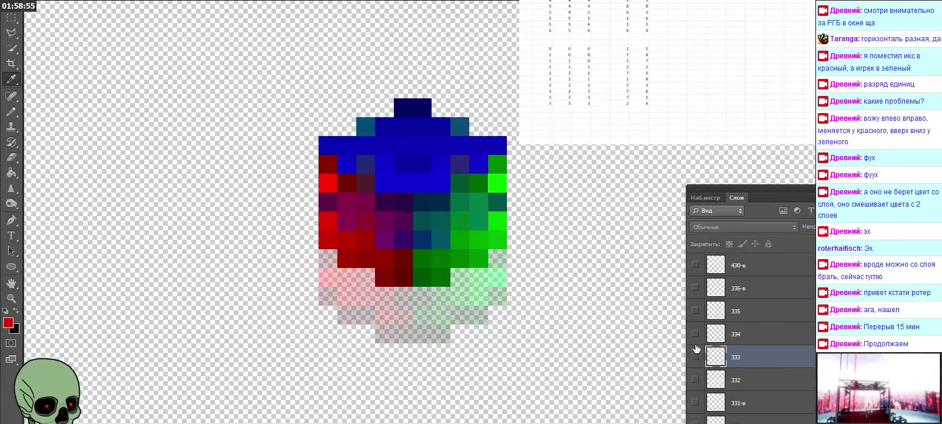
pyautogui.click(696, 354)
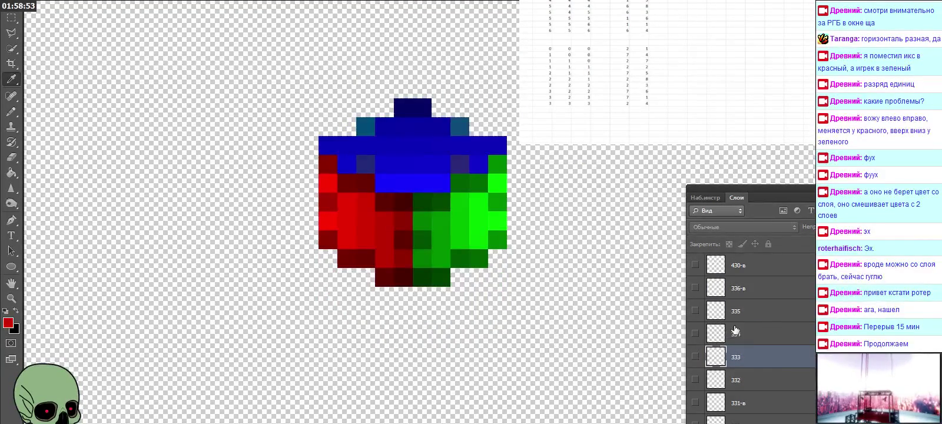
# Step: Show layer 433, sample its blue pixel, and view its RGB values
pyautogui.scroll(3, 735, 331)
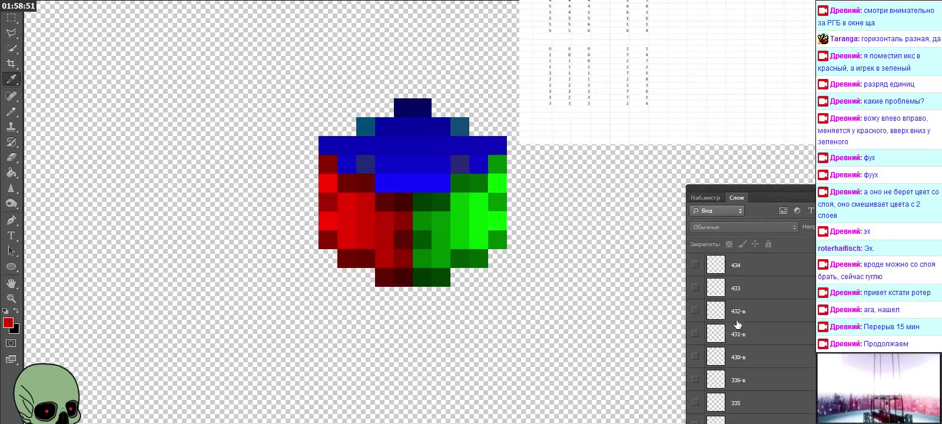
pyautogui.click(750, 292)
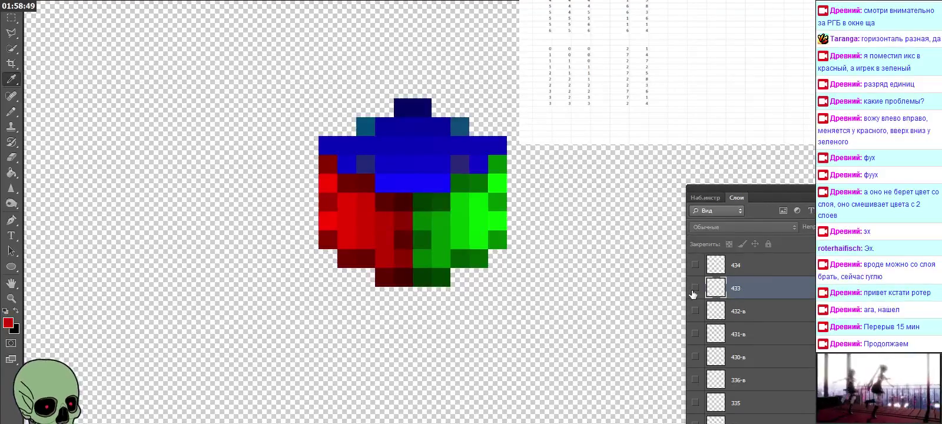
pyautogui.click(694, 288)
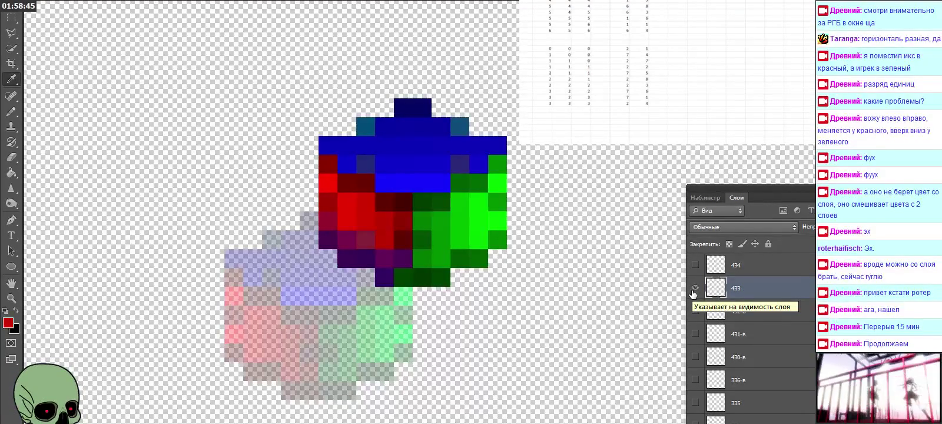
pyautogui.click(371, 255)
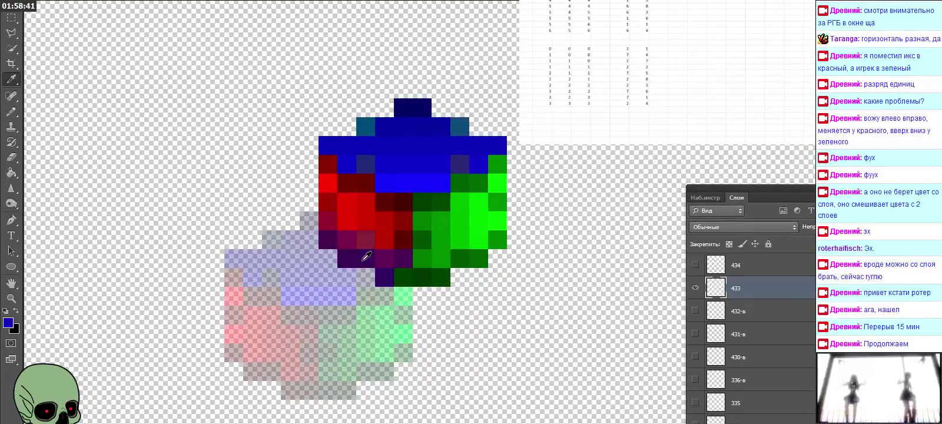
pyautogui.click(9, 324)
# Step: Log layer 433's blue as 4, 3, 3 in the spreadsheet and close the Color Picker
pyautogui.click(539, 108)
pyautogui.click(639, 109)
pyautogui.press('Left')
pyautogui.press('Left')
pyautogui.press('Left')
pyautogui.press('Left')
pyautogui.press('Left')
pyautogui.write('4')
pyautogui.press('Right')
pyautogui.write('3')
pyautogui.press('Right')
pyautogui.write('3')
pyautogui.press('Return')
pyautogui.press('Left')
pyautogui.press('Left')
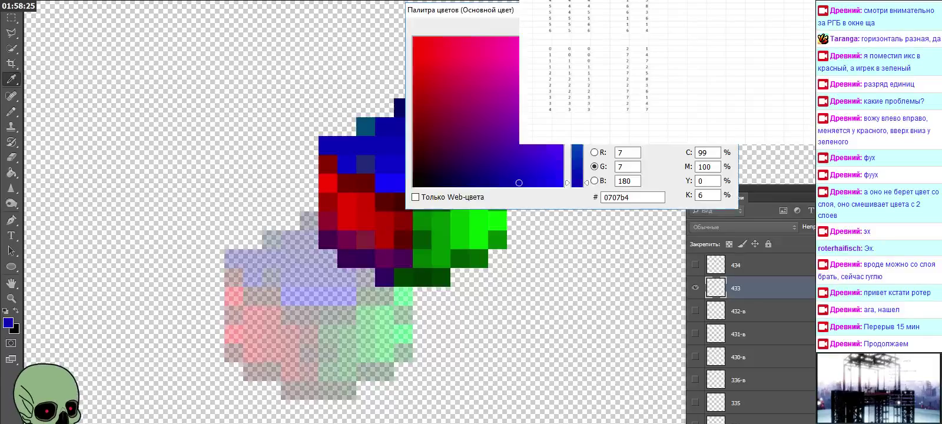
pyautogui.press('Return')
# Step: Hide layer 433, show layer 434, and check its green (7, 182, 0) against the spreadsheet row
pyautogui.scroll(1, 696, 330)
pyautogui.scroll(1, 696, 329)
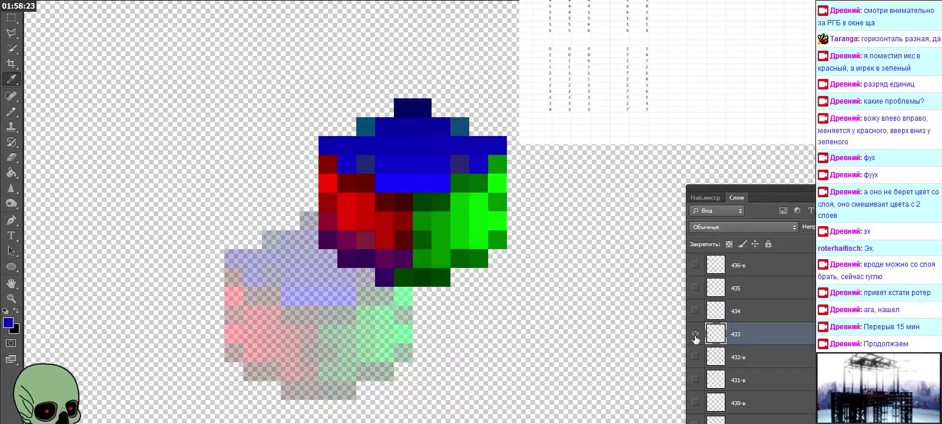
pyautogui.click(696, 335)
pyautogui.click(695, 311)
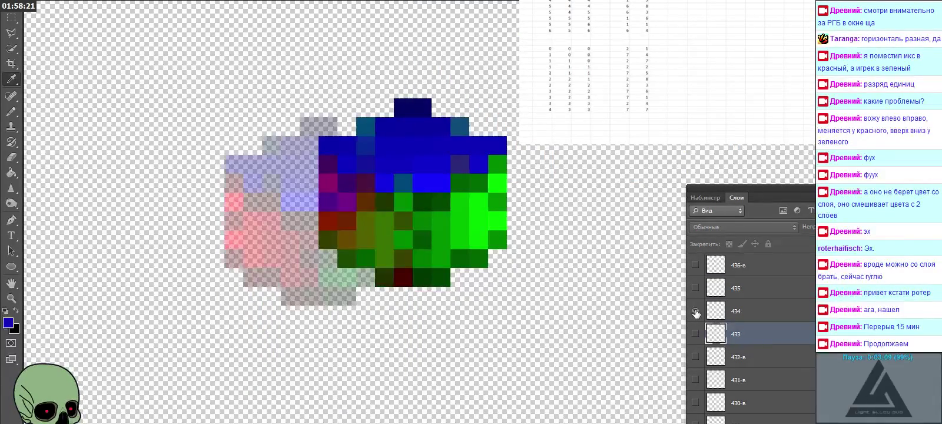
pyautogui.click(752, 312)
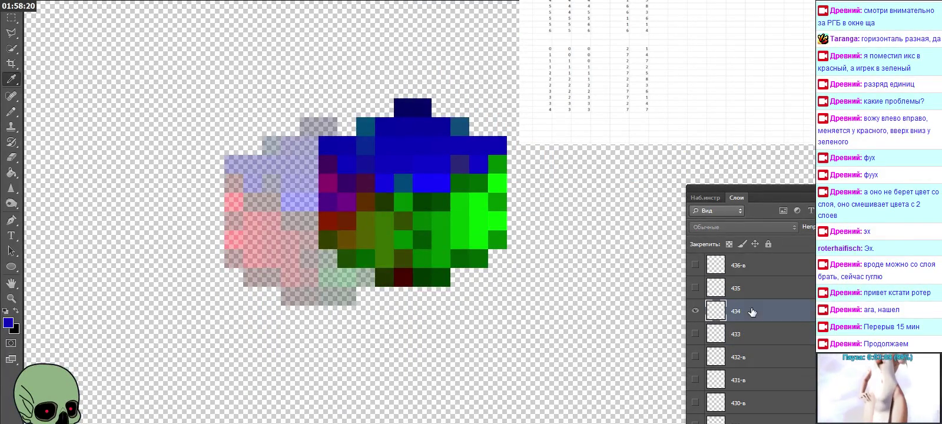
pyautogui.click(8, 324)
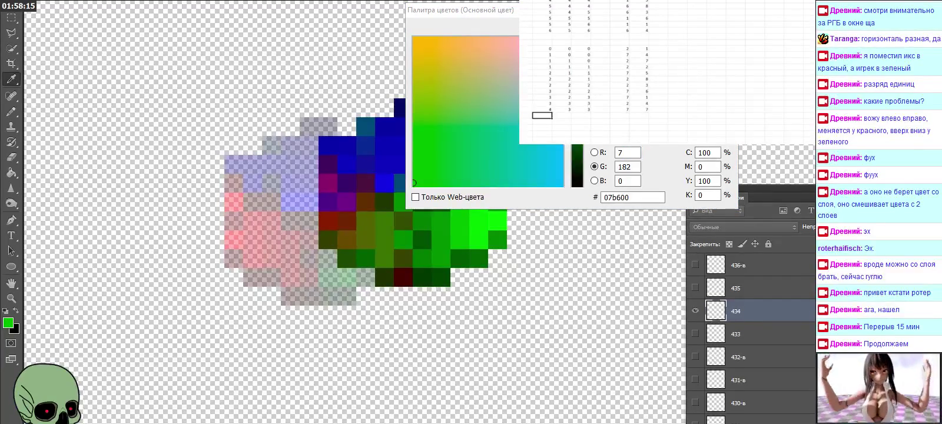
pyautogui.press('Right')
pyautogui.press('Right')
pyautogui.press('Right')
pyautogui.press('Right')
pyautogui.press('Right')
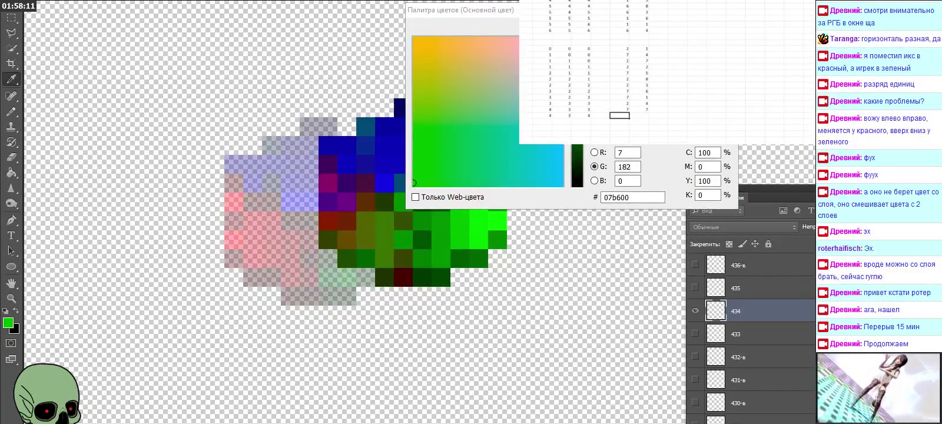
pyautogui.press('Right')
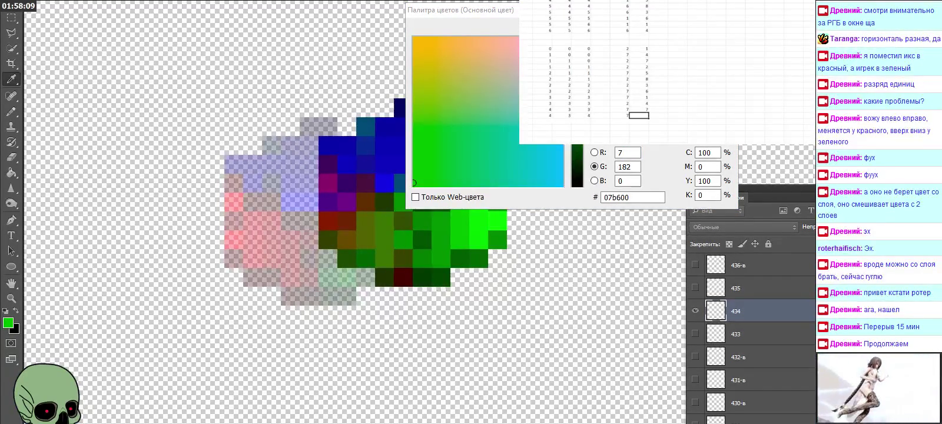
pyautogui.press('Down')
pyautogui.press('Left')
pyautogui.press('Left')
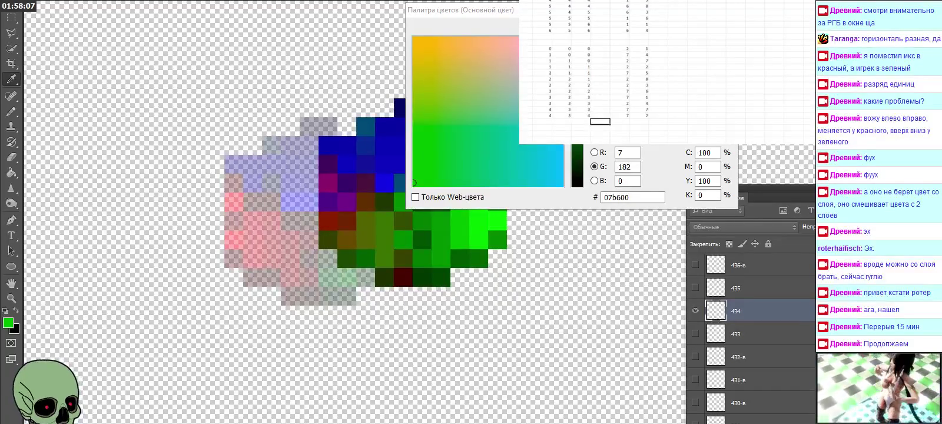
pyautogui.press('Left')
pyautogui.press('Left')
pyautogui.press('Left')
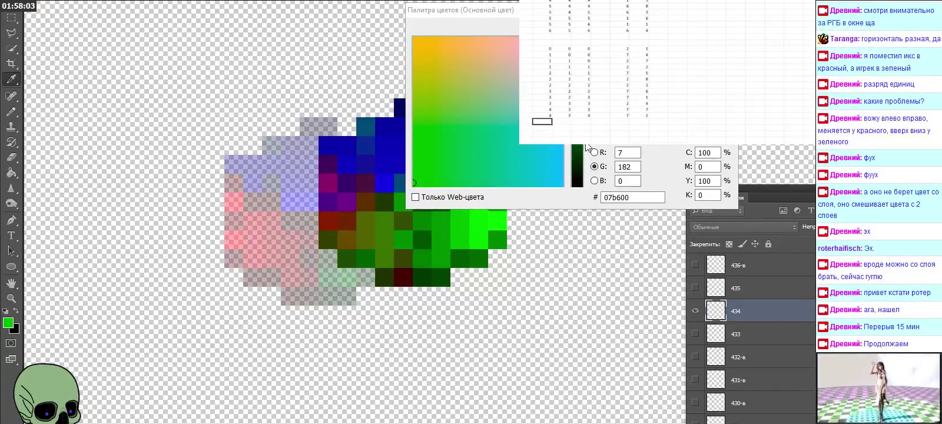
pyautogui.press('Escape')
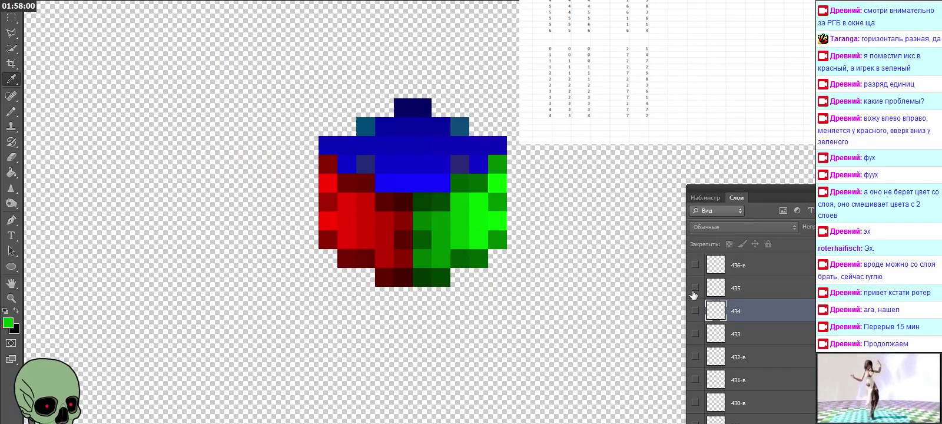
# Step: Show layer 444 and sample its dark red 5c0500 (92, 5, 0) in the Color Picker
pyautogui.scroll(2, 761, 312)
pyautogui.scroll(2, 760, 312)
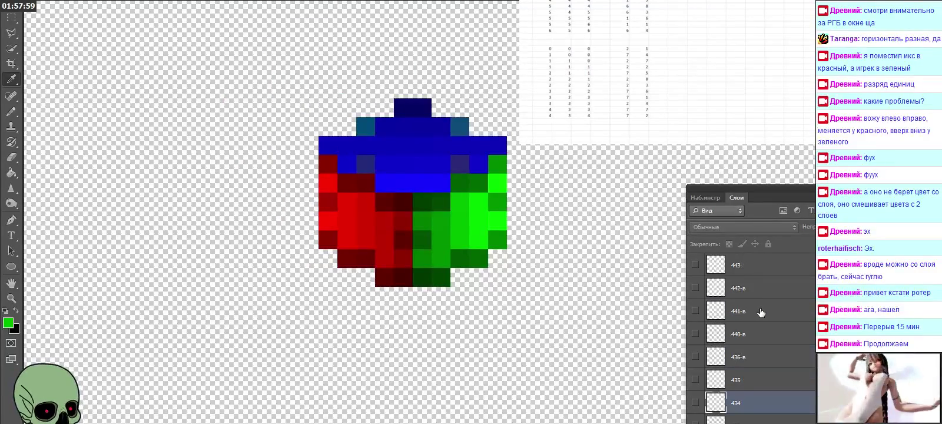
pyautogui.scroll(1, 760, 312)
pyautogui.click(756, 293)
pyautogui.click(694, 288)
pyautogui.click(694, 288)
pyautogui.click(695, 265)
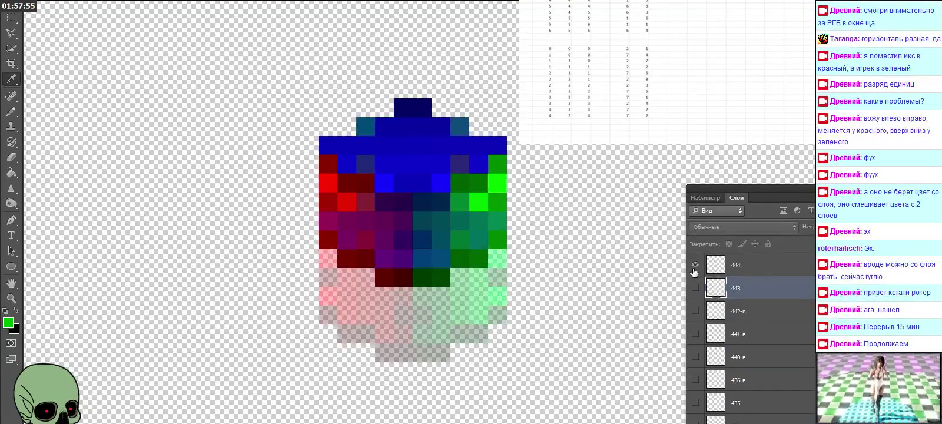
pyautogui.click(760, 266)
pyautogui.click(370, 263)
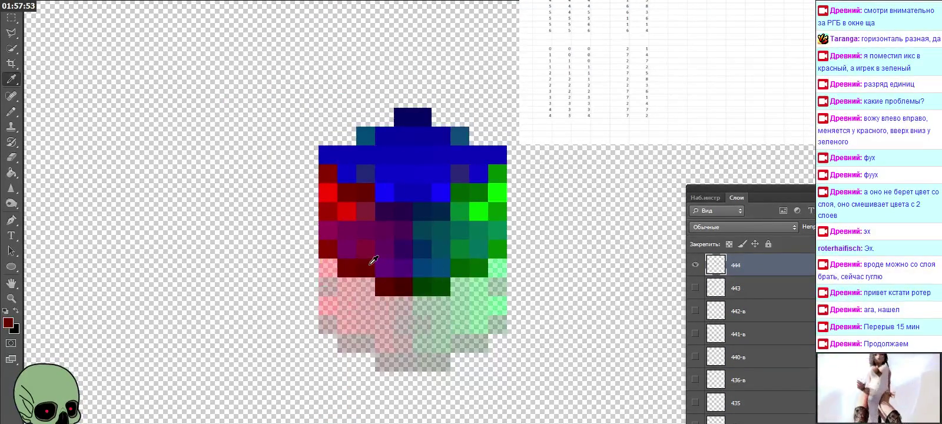
pyautogui.click(9, 323)
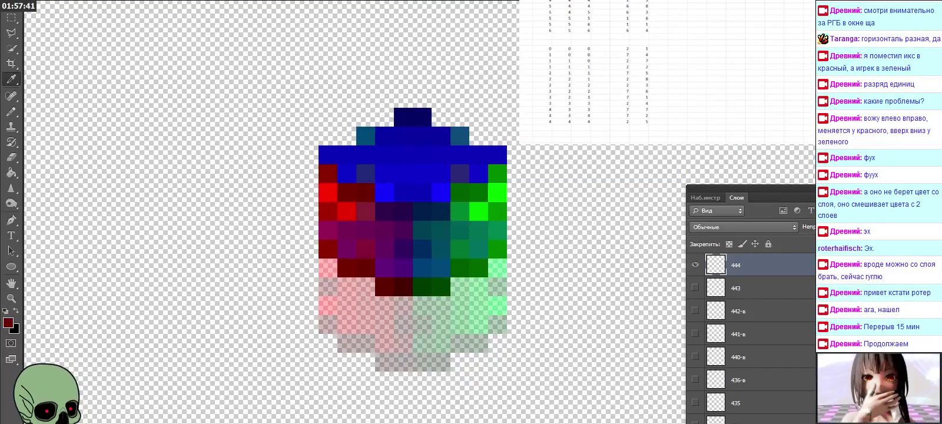
# Step: Hide layers 444 and 445 to leave only the base cube
pyautogui.scroll(3, 789, 326)
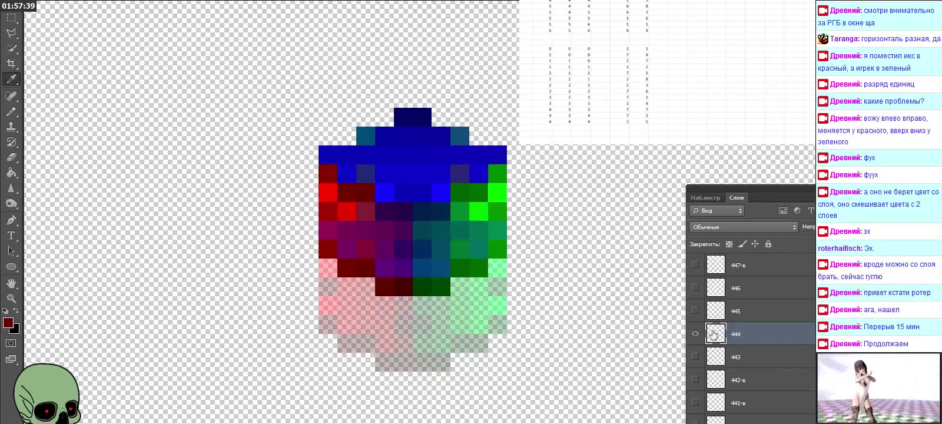
pyautogui.click(695, 334)
pyautogui.click(696, 309)
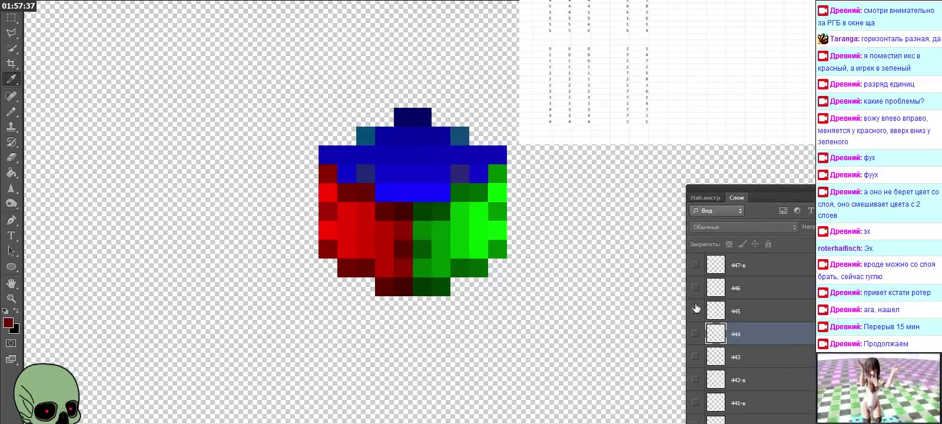
pyautogui.scroll(5, 696, 293)
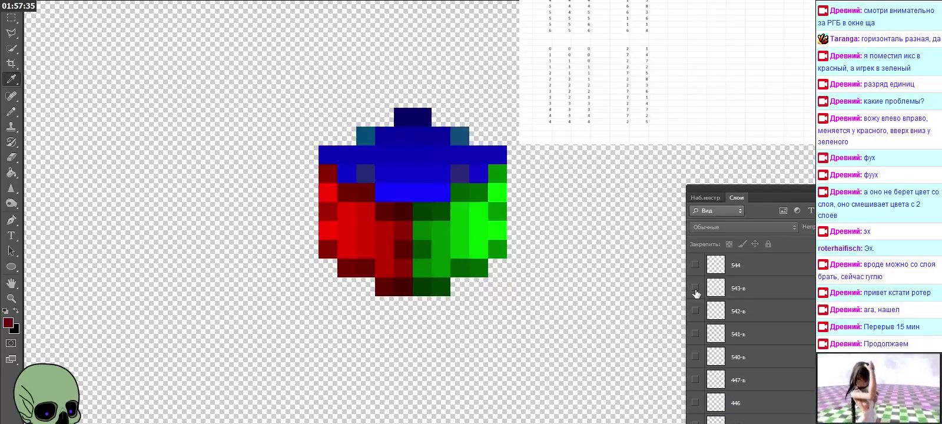
# Step: Show layer 544, read its sampled blue, and log digits 5, 4, 4 in the spreadsheet
pyautogui.click(695, 288)
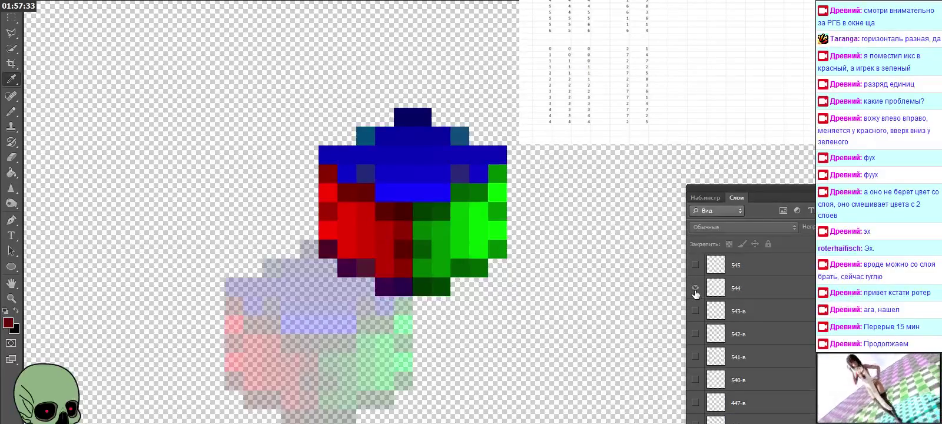
pyautogui.click(748, 289)
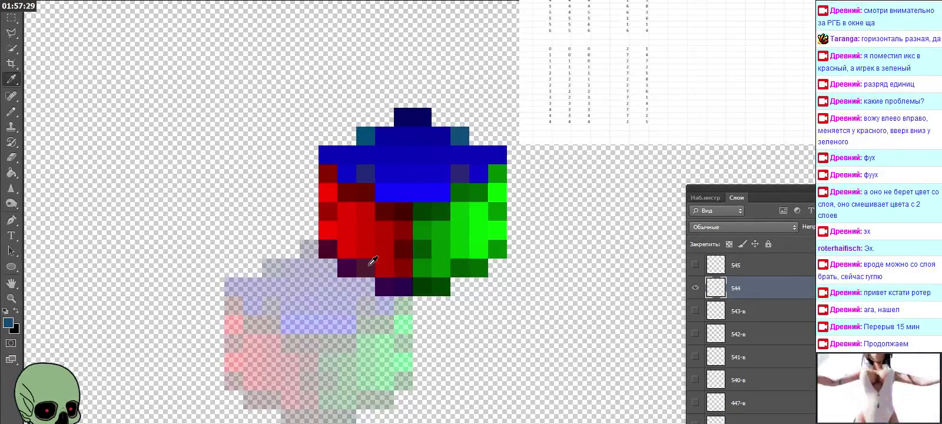
pyautogui.click(8, 322)
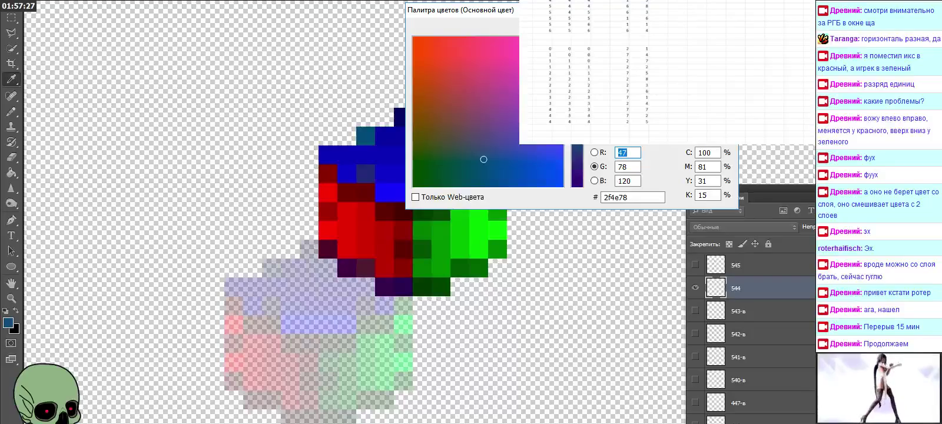
pyautogui.click(621, 127)
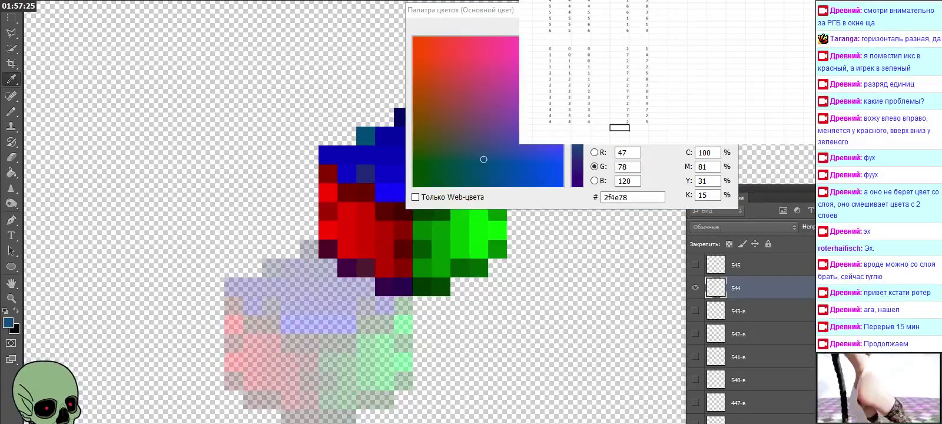
pyautogui.write('7')
pyautogui.press('Tab')
pyautogui.write('8')
pyautogui.click(541, 127)
pyautogui.write('5')
pyautogui.press('Tab')
pyautogui.write('4')
pyautogui.press('Tab')
pyautogui.write('4')
pyautogui.press('Return')
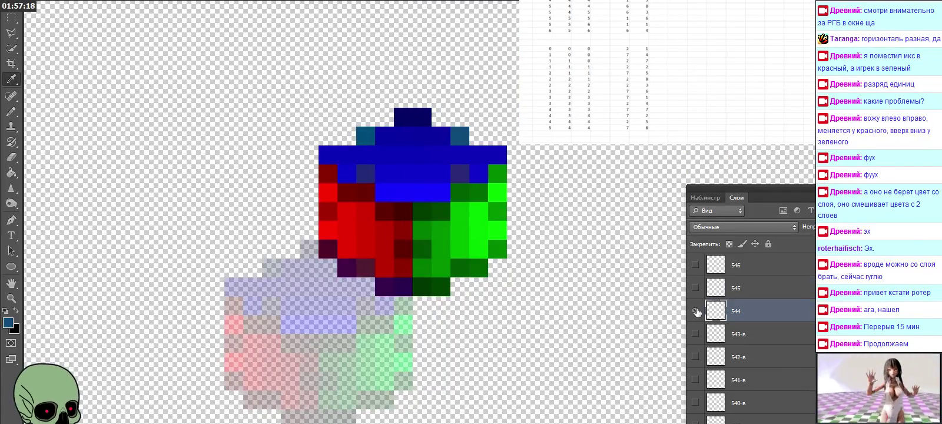
# Step: Show layer 545, read its green 07b700 (7, 183, 0), and step through its spreadsheet row
pyautogui.click(696, 311)
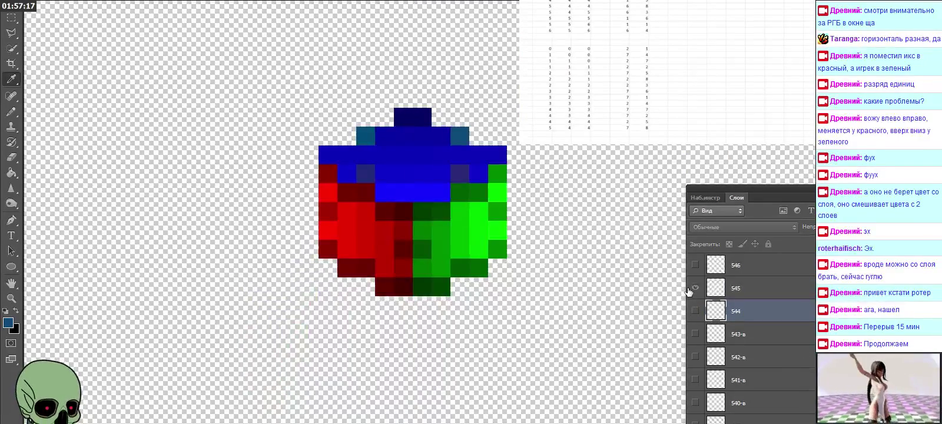
pyautogui.click(743, 294)
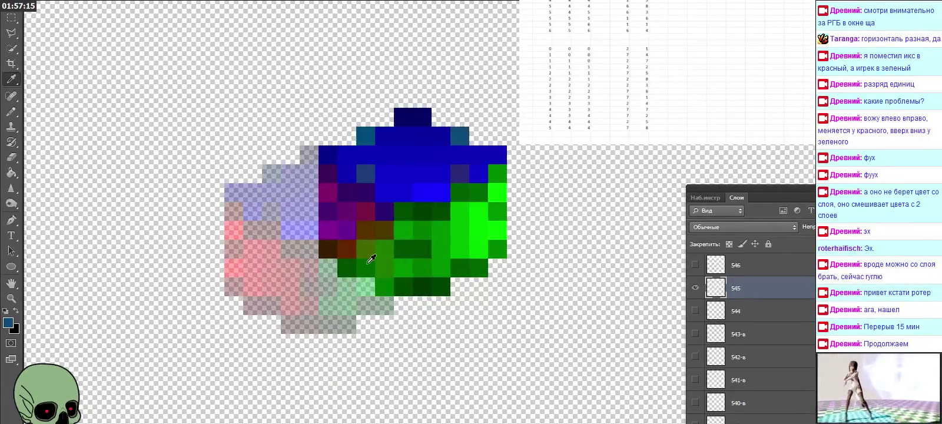
pyautogui.click(8, 322)
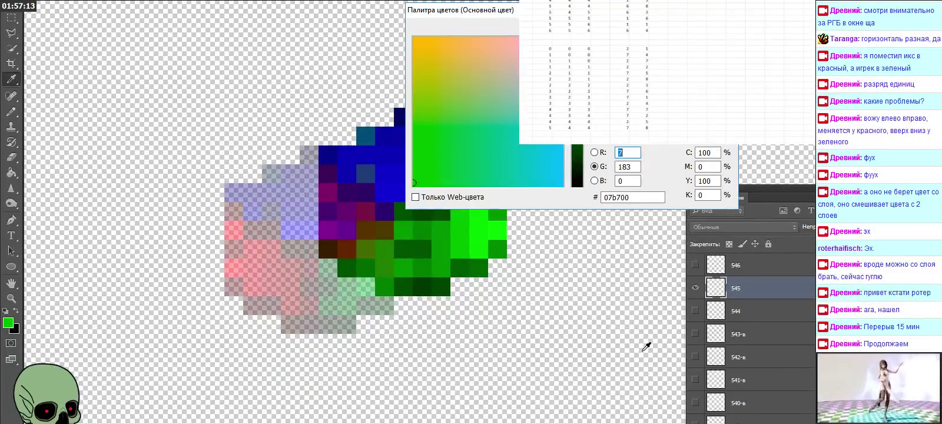
pyautogui.click(619, 134)
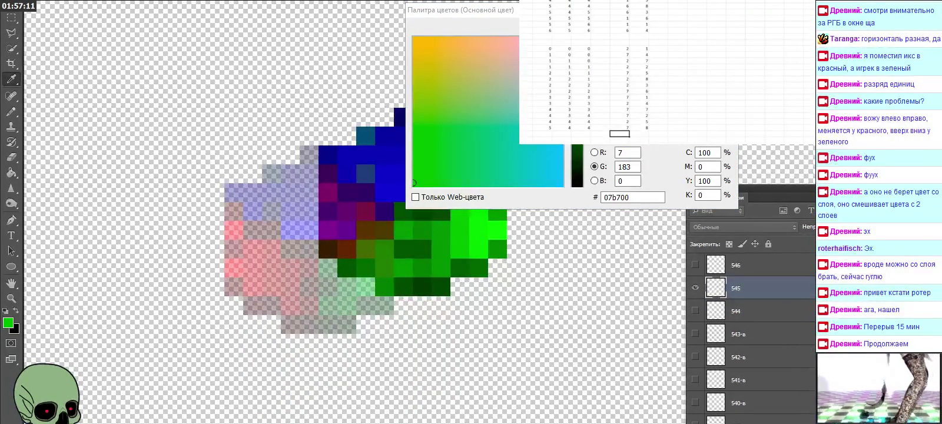
pyautogui.press('Left')
pyautogui.press('Left')
pyautogui.press('Left')
pyautogui.press('Left')
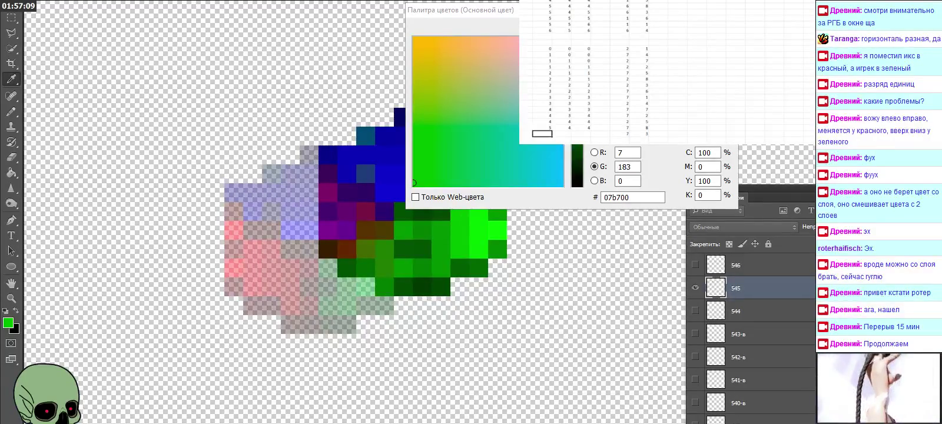
pyautogui.press('Right')
pyautogui.press('Right')
pyautogui.press('Down')
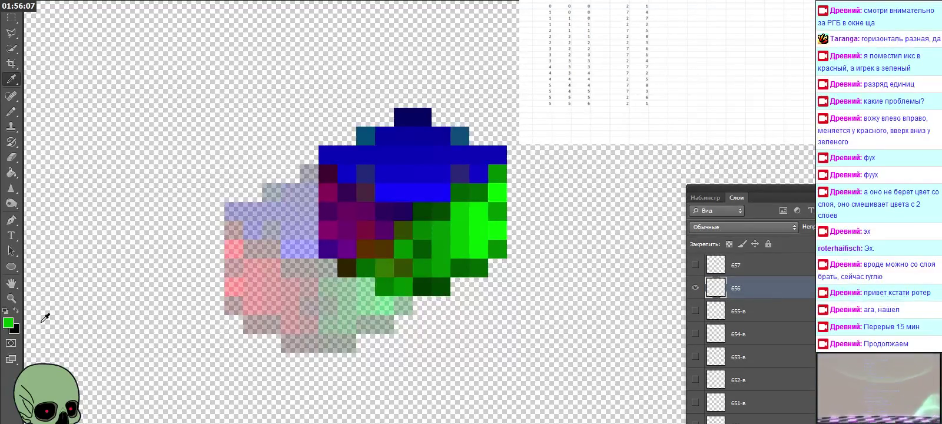
# Step: Log layer 656's 07b800 digits (6, 5, 6) in the spreadsheet and hide layer 656
pyautogui.click(8, 323)
pyautogui.click(619, 109)
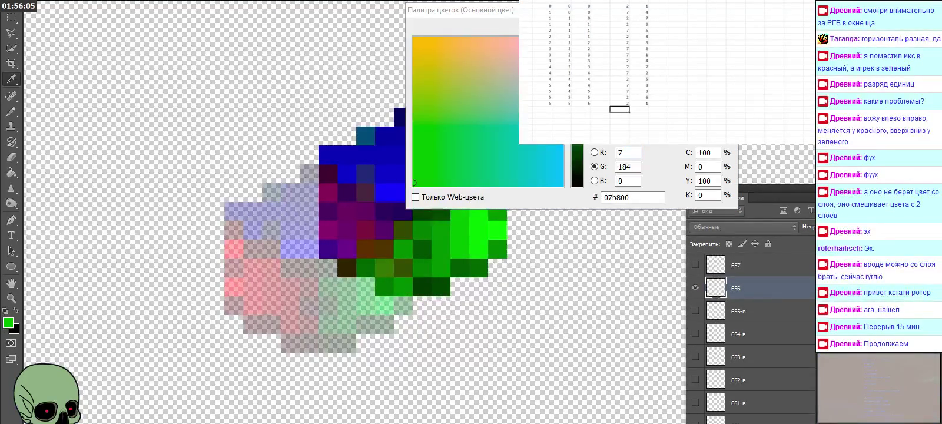
pyautogui.write('7')
pyautogui.press('Tab')
pyautogui.press('Left')
pyautogui.press('Left')
pyautogui.press('Left')
pyautogui.write('6')
pyautogui.press('Tab')
pyautogui.write('5')
pyautogui.press('Tab')
pyautogui.write('6')
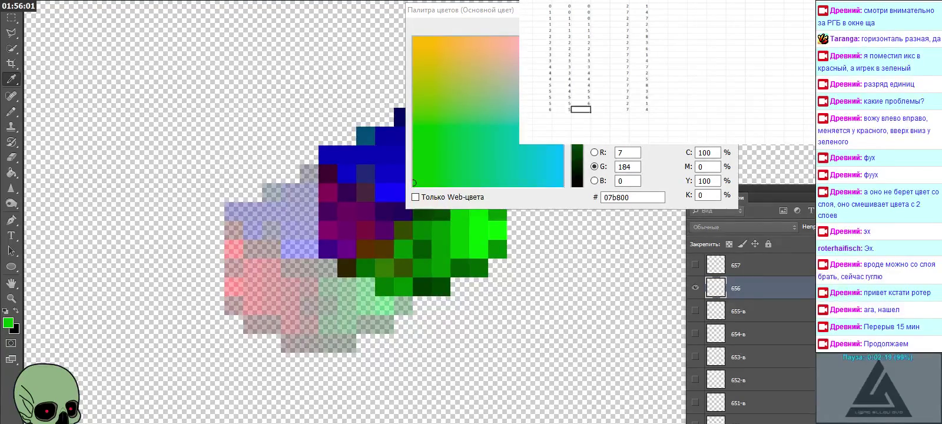
pyautogui.scroll(3, 665, 70)
pyautogui.press('Down')
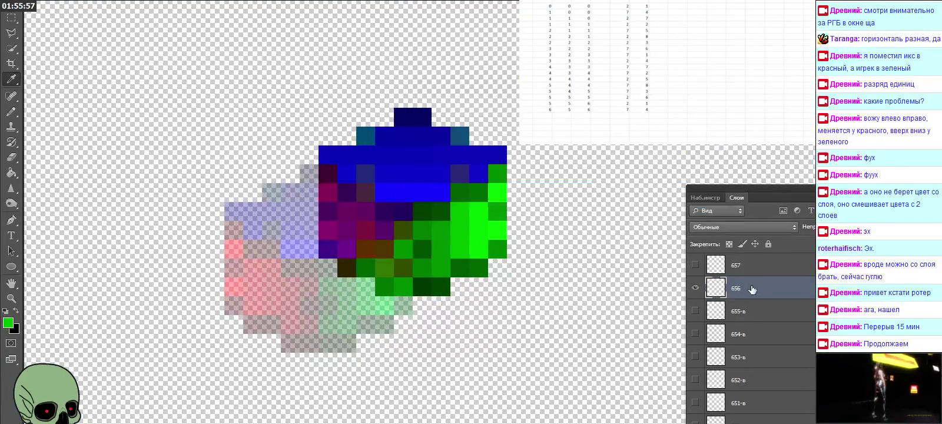
pyautogui.click(696, 288)
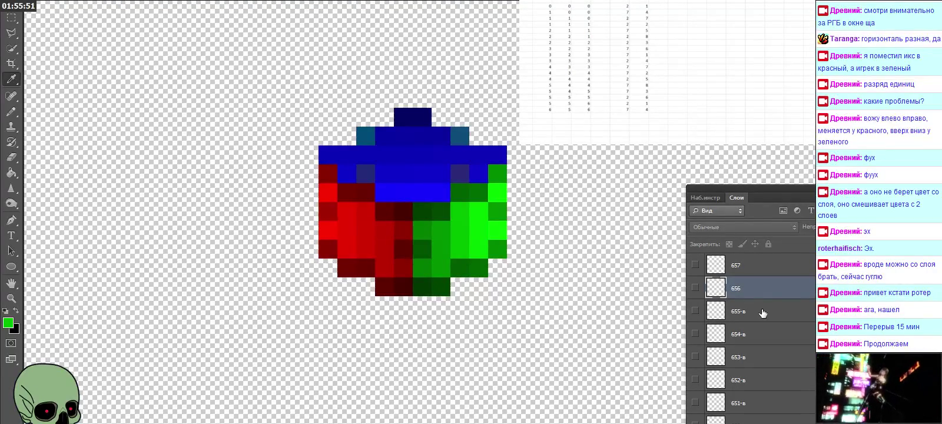
pyautogui.click(542, 127)
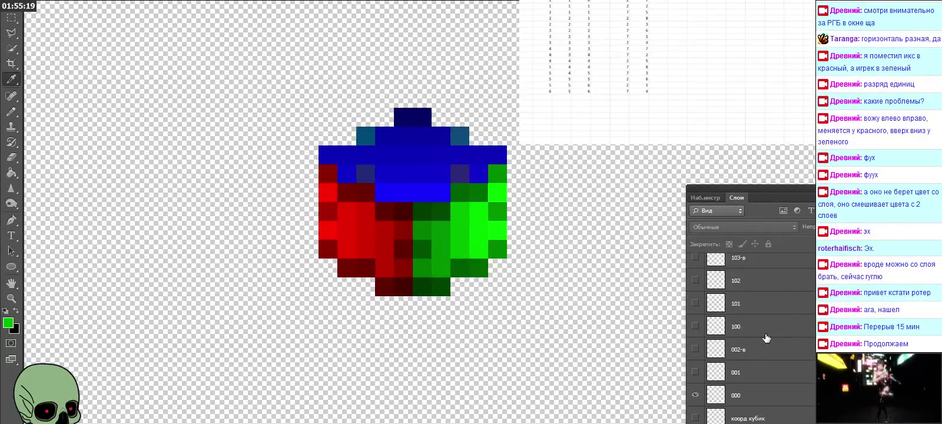
# Step: Start layer 000's spreadsheet row with 0, 0, 0 in the first three columns
pyautogui.click(619, 109)
pyautogui.write('0')
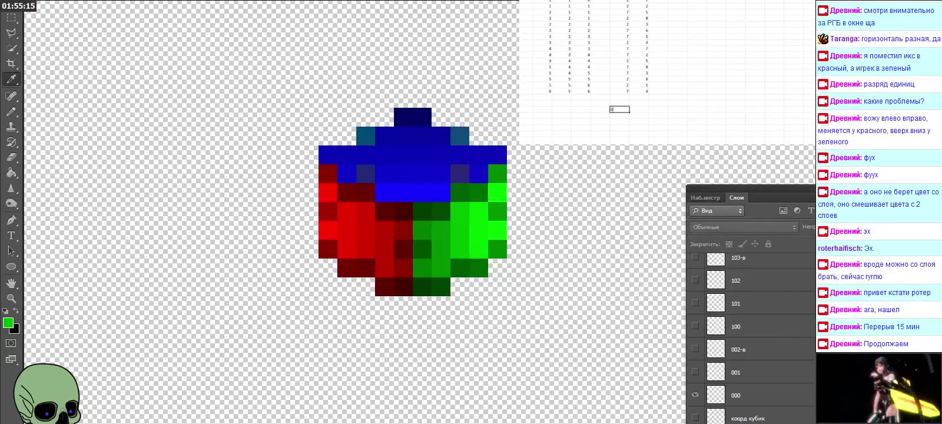
pyautogui.press('Left')
pyautogui.press('Left')
pyautogui.press('Left')
pyautogui.press('Left')
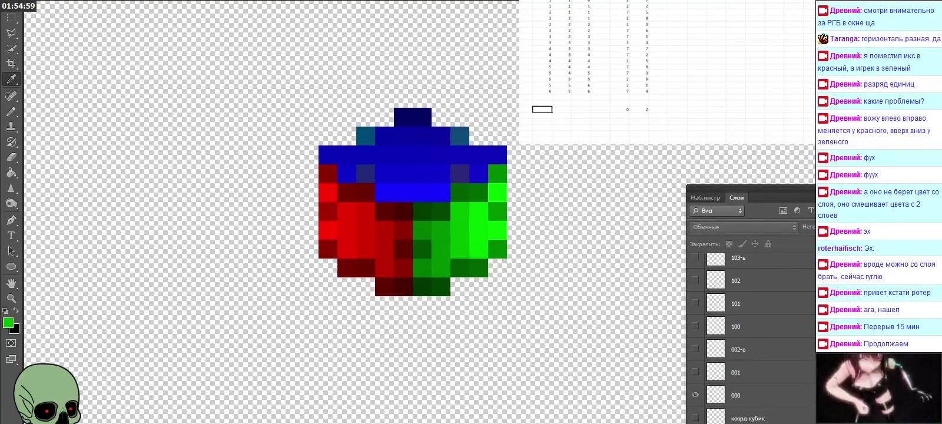
pyautogui.write('0')
pyautogui.press('Tab')
pyautogui.write('0')
pyautogui.press('Tab')
pyautogui.write('0')
pyautogui.press('Return')
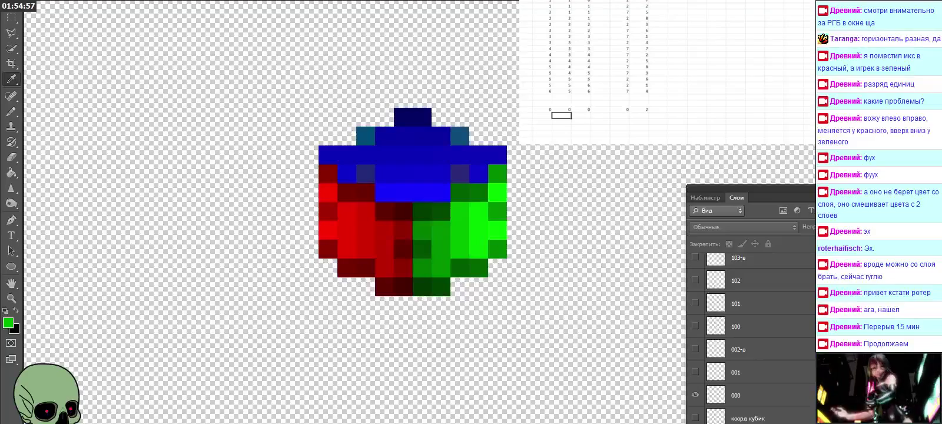
# Step: Toggle layers 000 and 001 to compare their cubes, leaving layer 001 showing
pyautogui.click(695, 395)
pyautogui.click(695, 371)
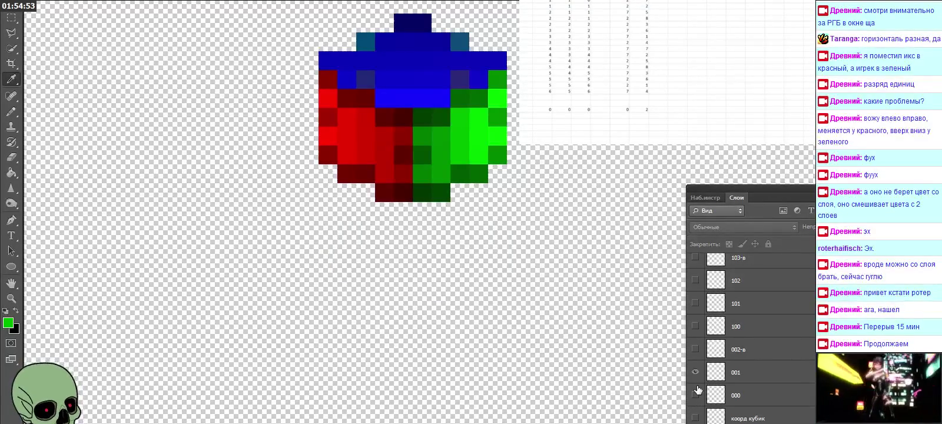
pyautogui.click(695, 394)
pyautogui.click(695, 372)
pyautogui.click(695, 372)
pyautogui.click(696, 372)
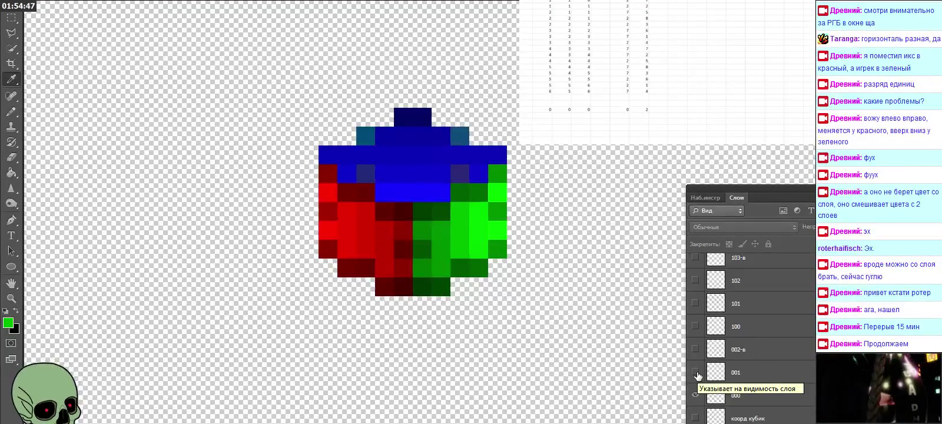
pyautogui.click(696, 372)
pyautogui.click(695, 372)
pyautogui.click(695, 373)
pyautogui.click(695, 372)
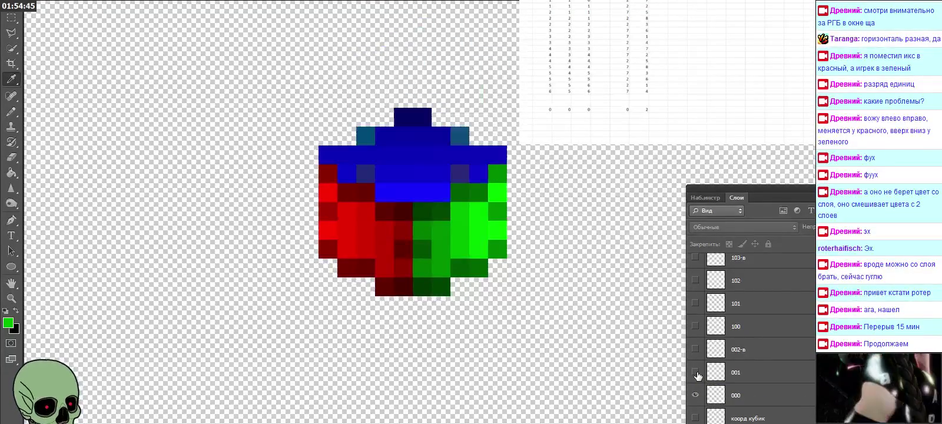
pyautogui.click(695, 372)
pyautogui.click(696, 372)
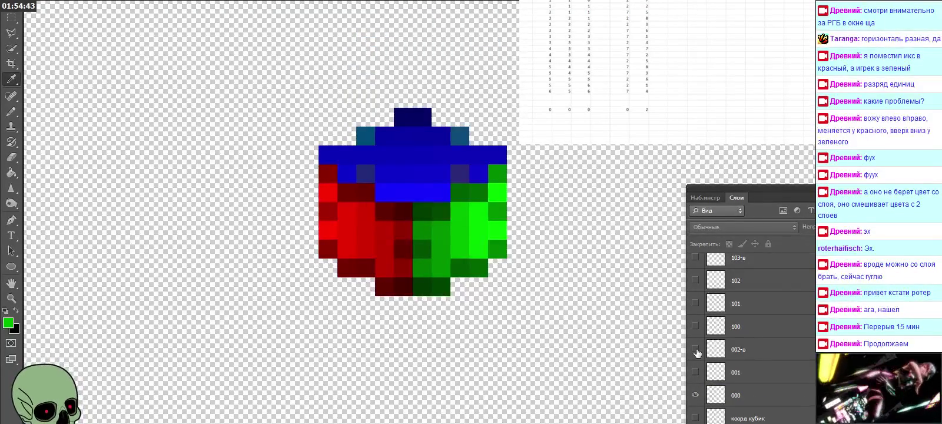
# Step: Show and select layer 100, eyedrop its blue pixel, and view the RGB values
pyautogui.click(695, 326)
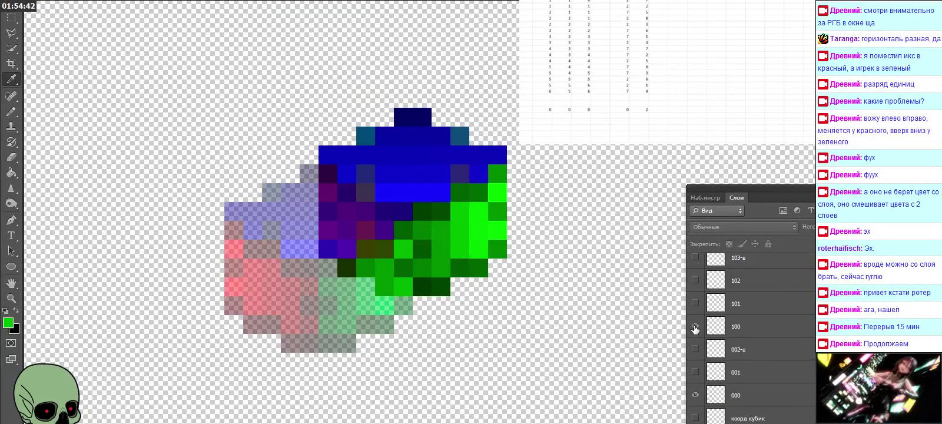
pyautogui.click(756, 329)
pyautogui.click(331, 242)
pyautogui.click(9, 330)
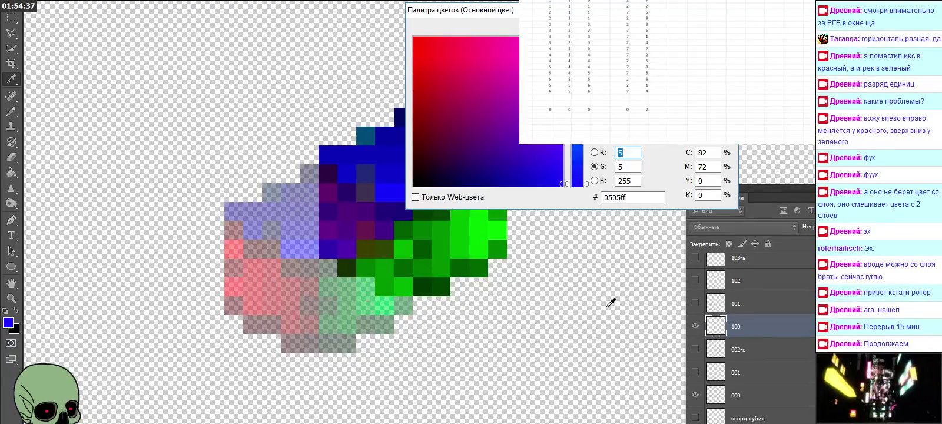
# Step: Log layer 100's blue as digits 5, 1, 0, 0 in the spreadsheet row
pyautogui.click(619, 114)
pyautogui.press('Tab')
pyautogui.write('5')
pyautogui.press('Left')
pyautogui.press('Left')
pyautogui.press('Left')
pyautogui.write('1')
pyautogui.press('Right')
pyautogui.write('0')
pyautogui.press('Right')
pyautogui.write('0')
pyautogui.press('Return')
pyautogui.press('Down')
pyautogui.press('Down')
pyautogui.press('Down')
pyautogui.press('Down')
pyautogui.press('Down')
pyautogui.press('Down')
pyautogui.press('Up')
pyautogui.press('Up')
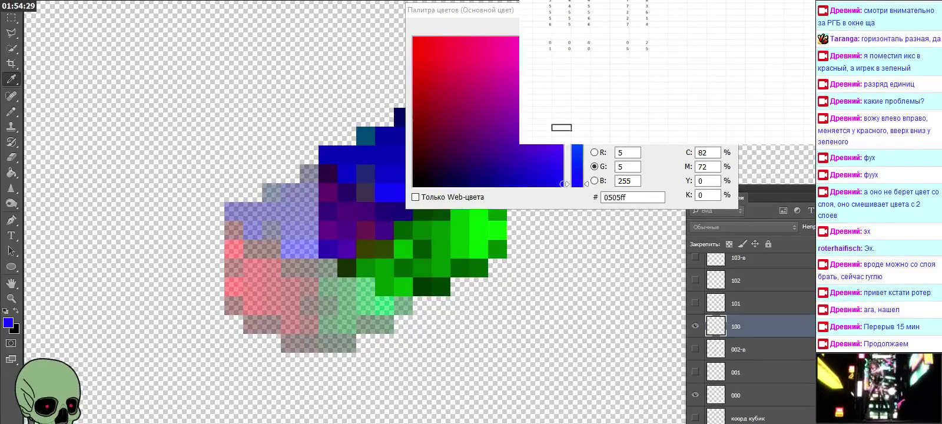
pyautogui.press('Up')
pyautogui.press('Up')
pyautogui.press('Up')
pyautogui.press('Up')
pyautogui.press('Up')
pyautogui.press('Up')
pyautogui.press('Left')
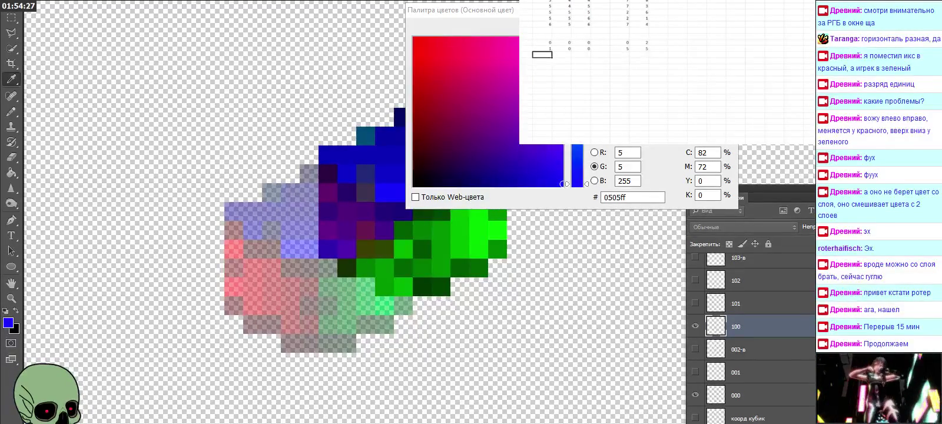
pyautogui.press('Escape')
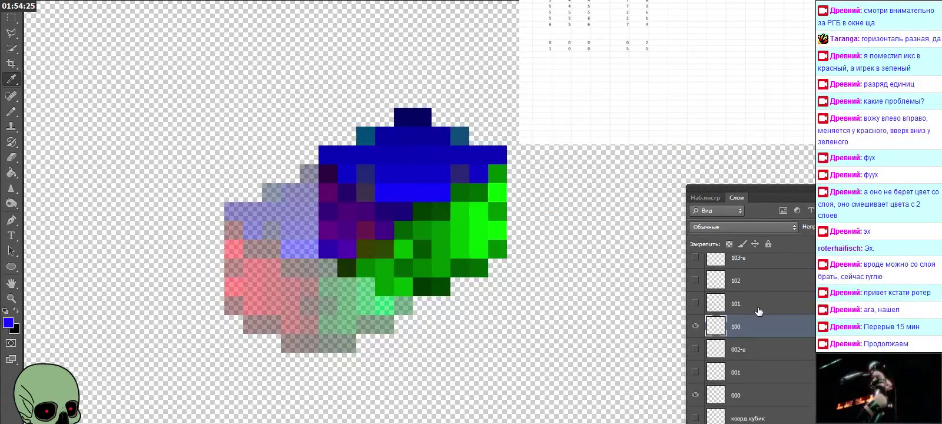
# Step: Hide layer 100, show and select layer 101, and view its dark green RGB values
pyautogui.click(695, 325)
pyautogui.click(694, 303)
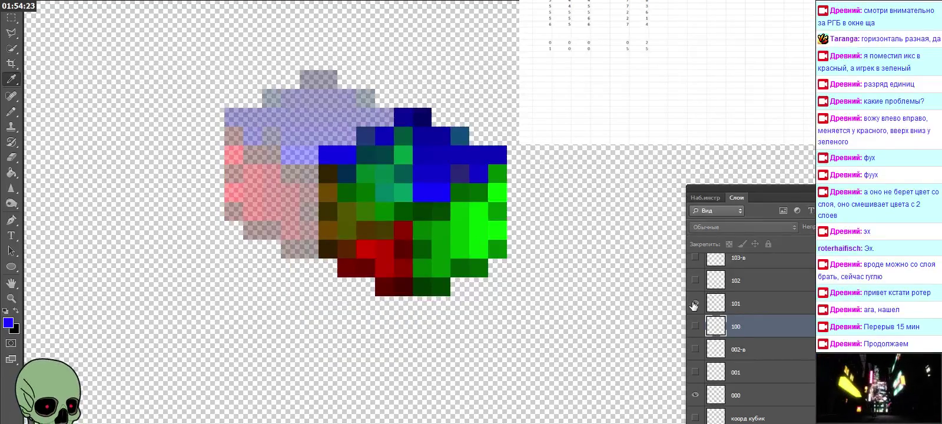
pyautogui.click(739, 304)
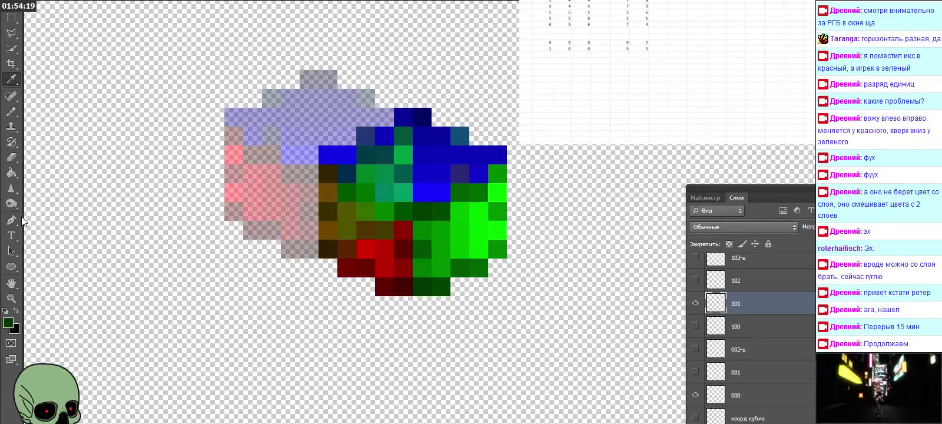
pyautogui.click(7, 323)
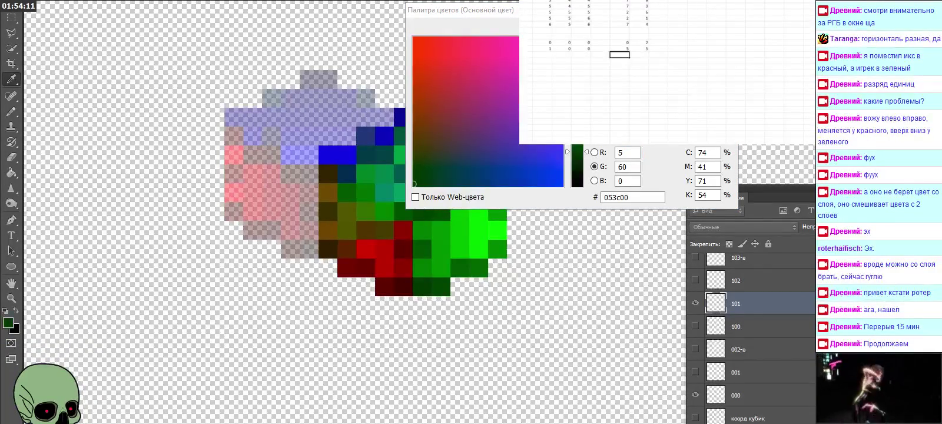
# Step: Log layer 101's dark green as a 1 0 1 row in the spreadsheet
pyautogui.click(638, 54)
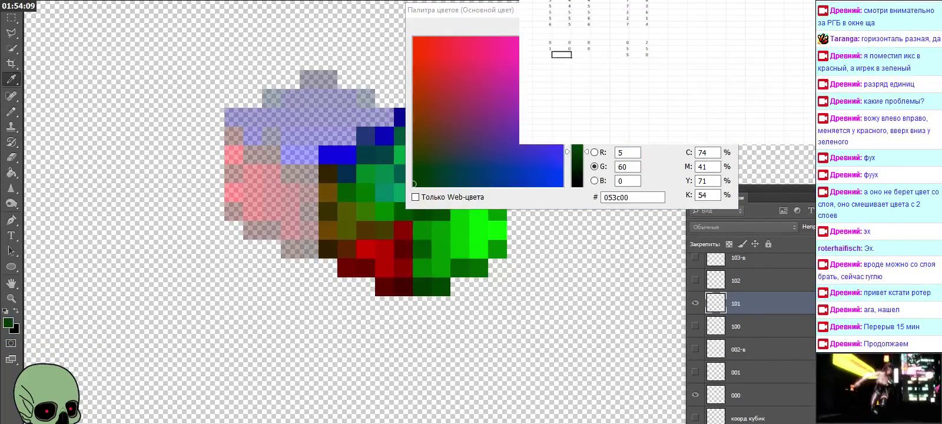
pyautogui.click(541, 54)
pyautogui.write('1')
pyautogui.press('Right')
pyautogui.write('0')
pyautogui.press('Right')
pyautogui.write('1')
pyautogui.press('Right')
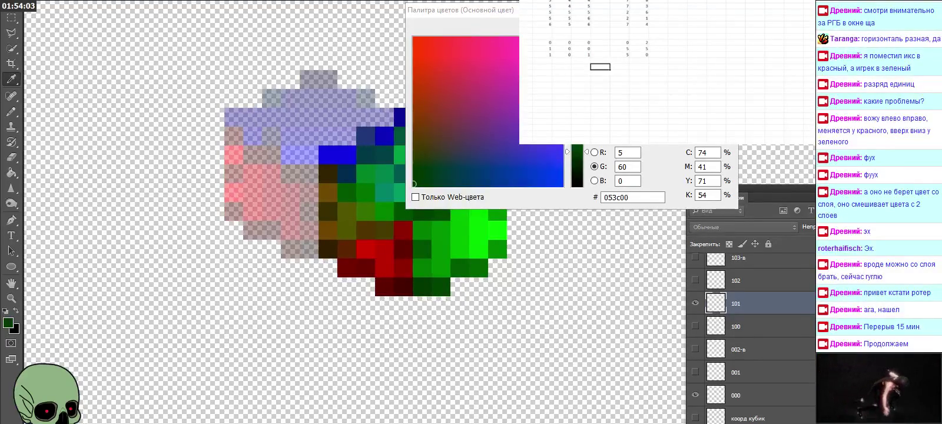
pyautogui.press('Escape')
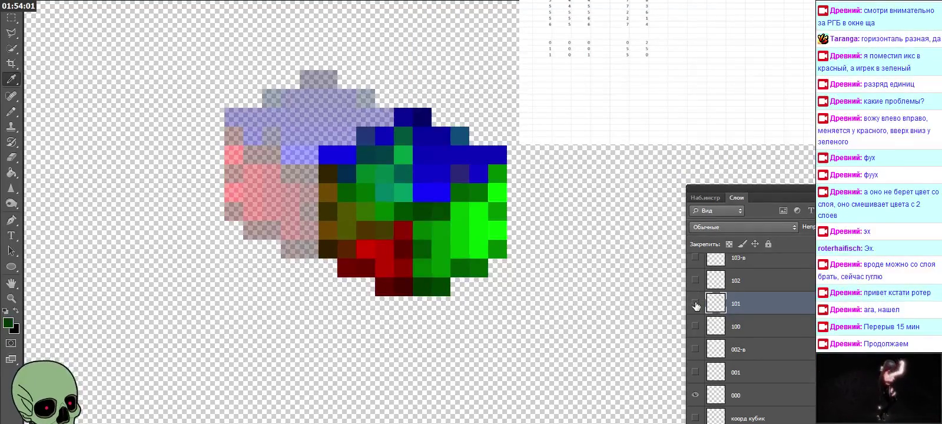
# Step: Hide layer 101 and briefly check layers 102 and 110, leaving both hidden
pyautogui.click(695, 302)
pyautogui.click(695, 280)
pyautogui.click(695, 280)
pyautogui.scroll(2, 777, 277)
pyautogui.scroll(1, 777, 277)
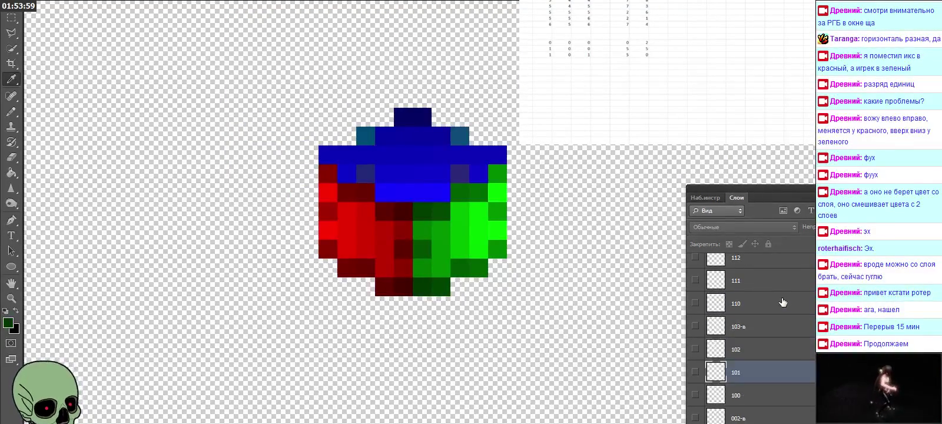
pyautogui.click(771, 305)
pyautogui.click(696, 303)
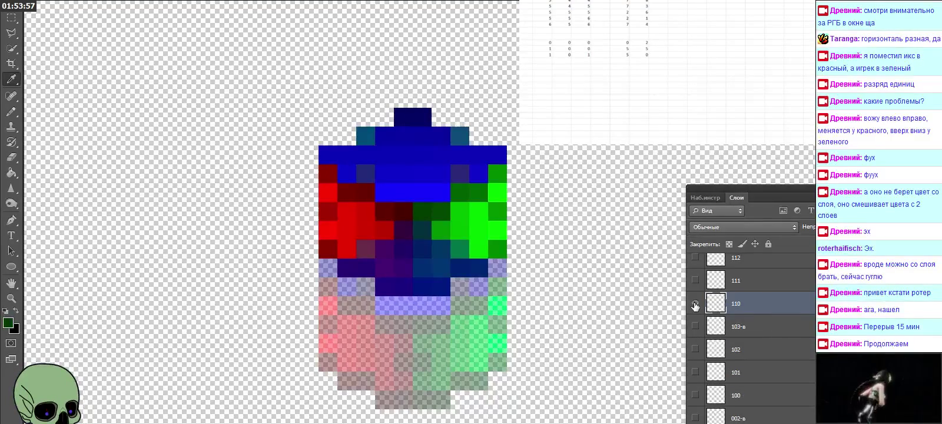
pyautogui.click(696, 303)
# Step: Show and select layer 111, eyedrop its red fa0300, read the RGB values, then hide it
pyautogui.click(695, 281)
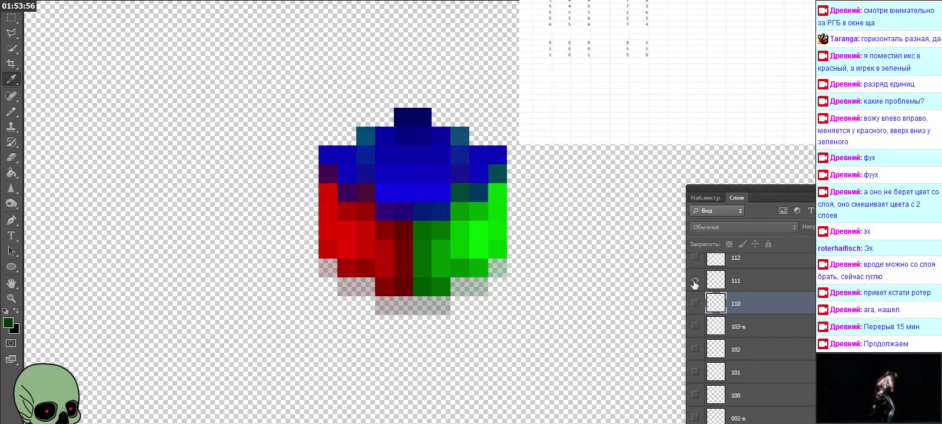
pyautogui.click(745, 282)
pyautogui.click(330, 245)
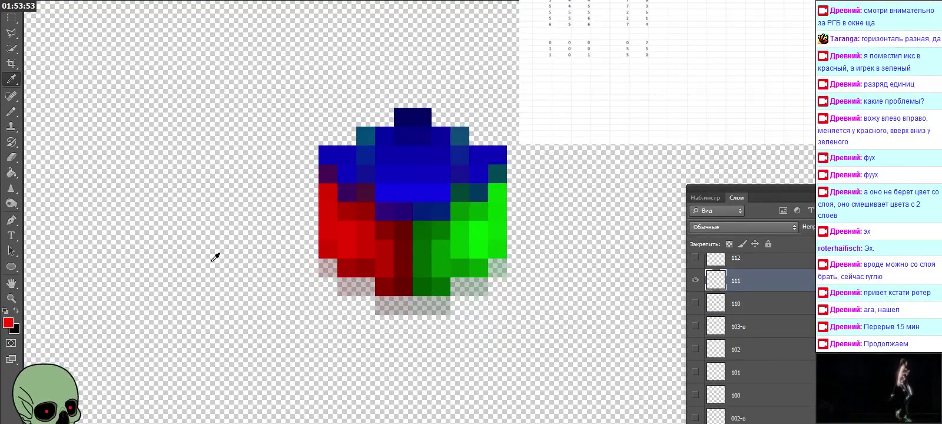
pyautogui.click(12, 324)
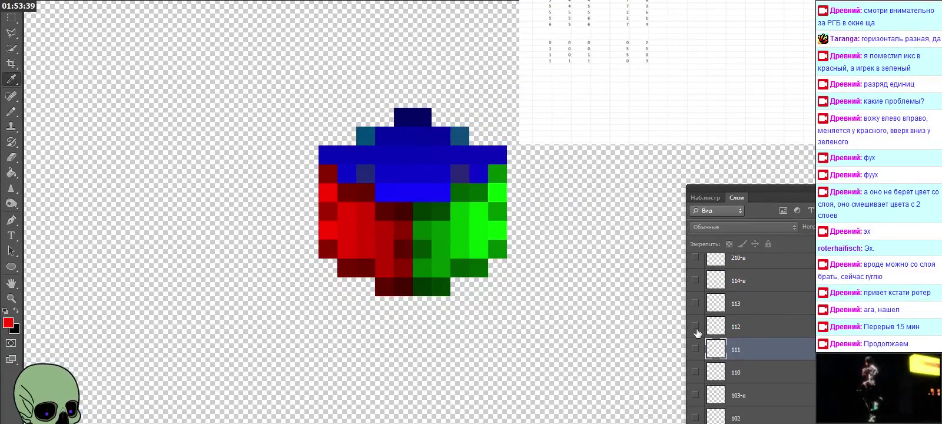
pyautogui.click(695, 326)
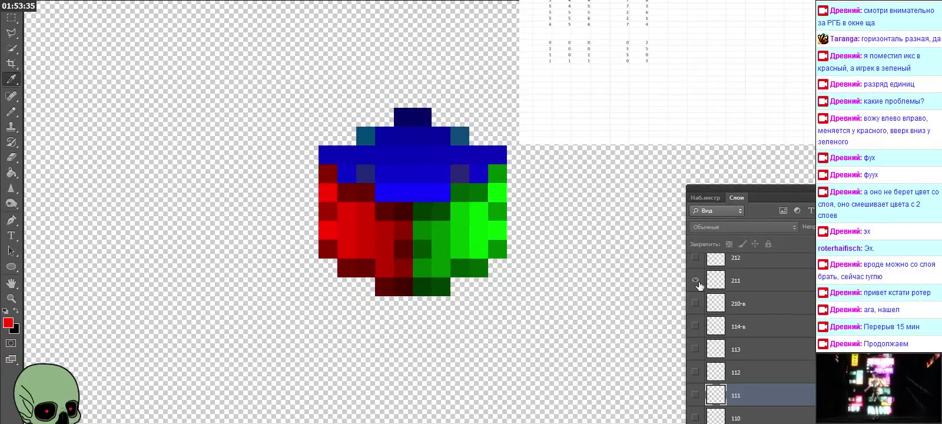
# Step: Eyedrop blue 0506c8 from layer 211 and log its digit row in the spreadsheet
pyautogui.click(696, 280)
pyautogui.click(746, 277)
pyautogui.click(332, 254)
pyautogui.click(8, 325)
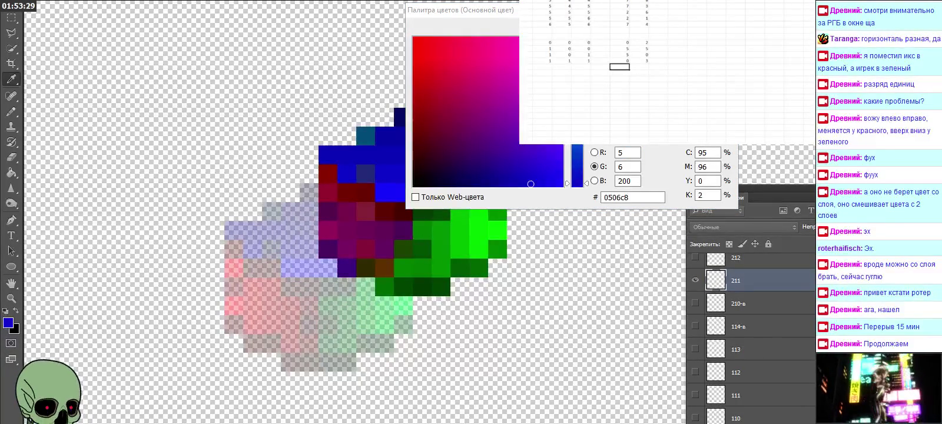
pyautogui.press('Left')
pyautogui.press('Left')
pyautogui.press('Left')
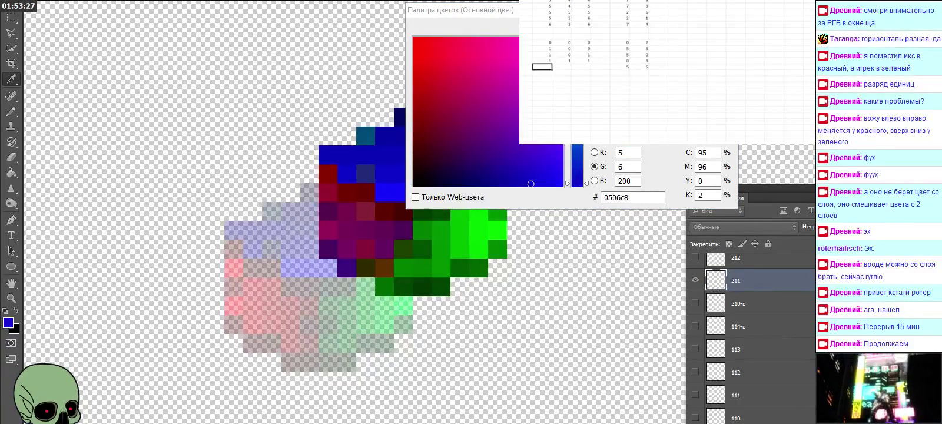
pyautogui.write('2')
pyautogui.press('Return')
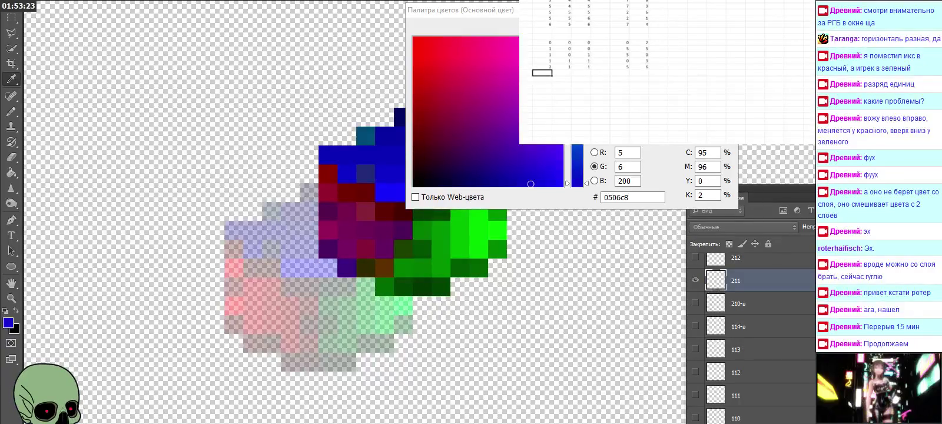
pyautogui.press('Escape')
# Step: Hide layer 211, show and select layer 212, and sample its green 057900
pyautogui.scroll(4, 764, 325)
pyautogui.click(750, 353)
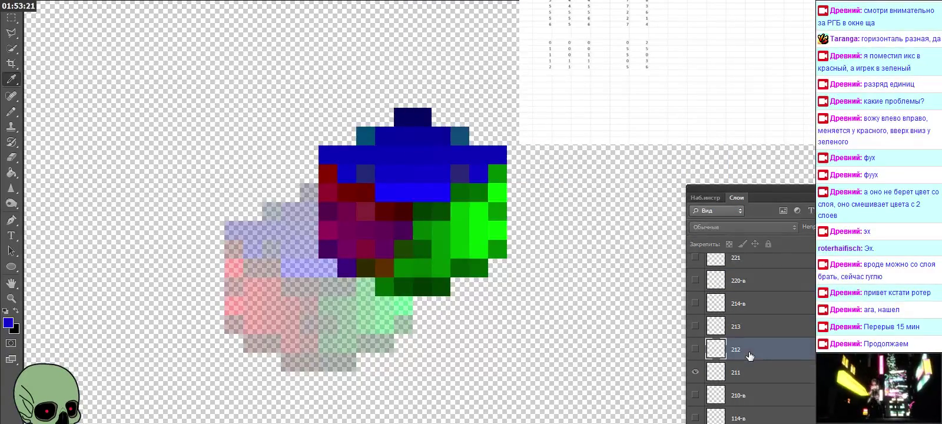
pyautogui.click(695, 371)
pyautogui.click(695, 349)
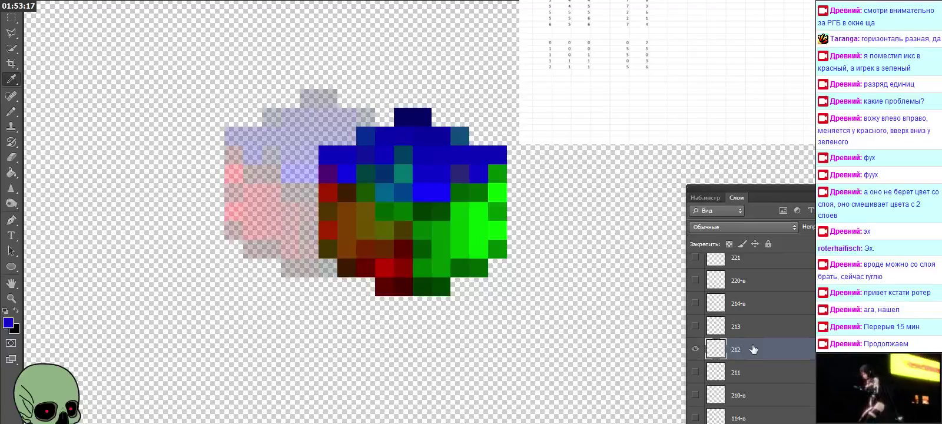
pyautogui.click(327, 251)
pyautogui.click(9, 322)
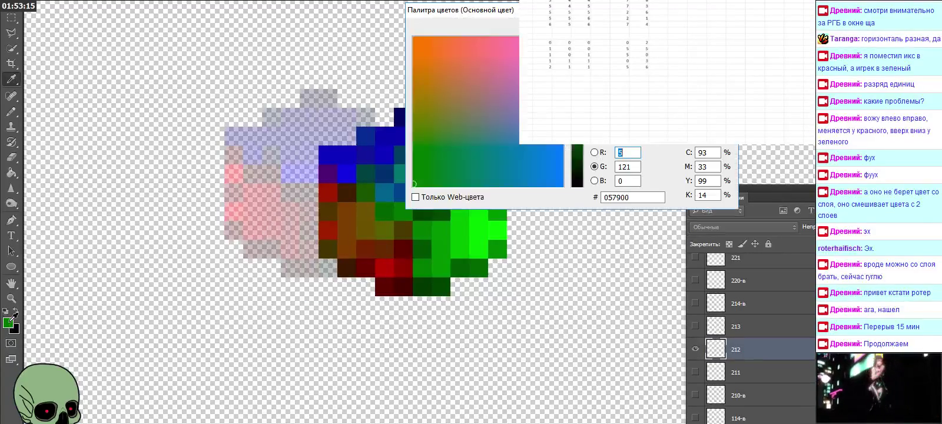
# Step: Enter layer 212's green as a new digit row ending 1 2 in the spreadsheet
pyautogui.click(619, 79)
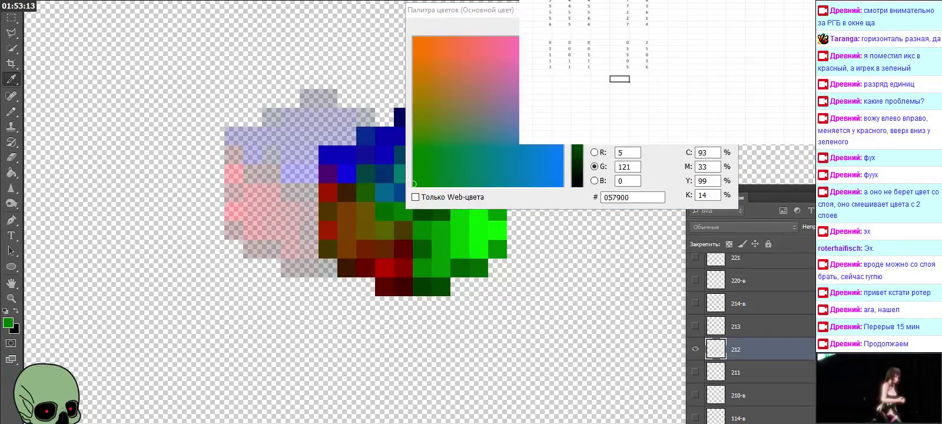
pyautogui.press('Tab')
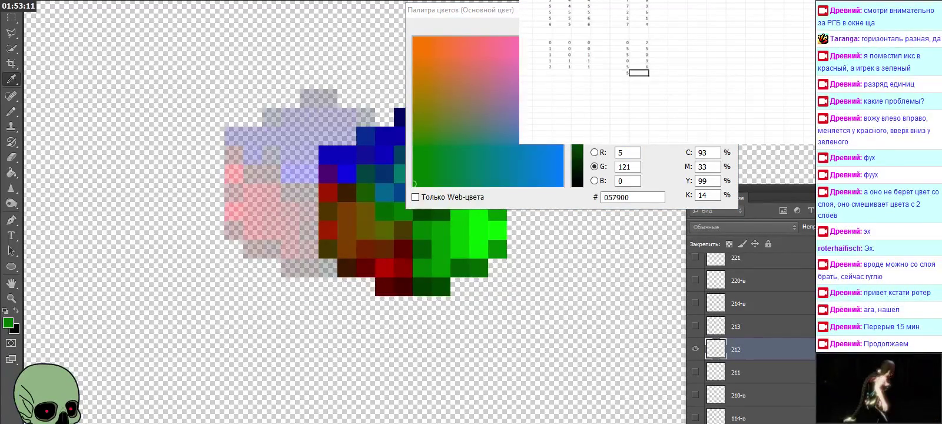
pyautogui.press('Left')
pyautogui.press('Left')
pyautogui.press('Left')
pyautogui.press('Left')
pyautogui.press('Left')
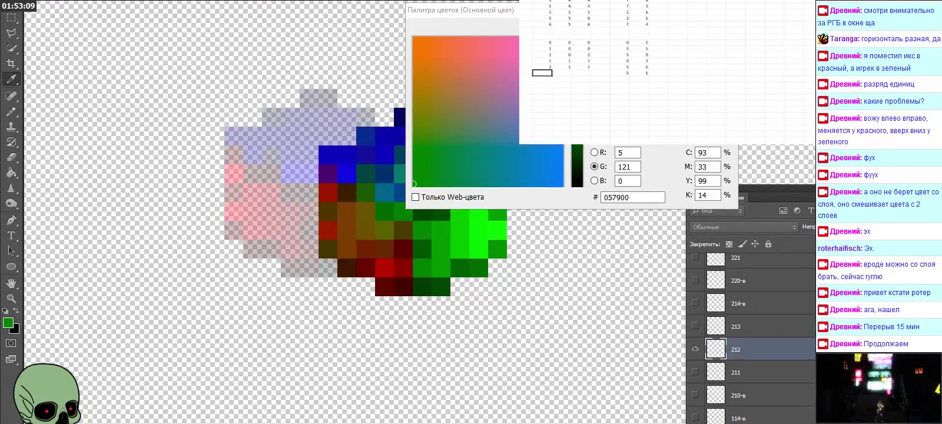
pyautogui.press('Tab')
pyautogui.write('1')
pyautogui.press('Tab')
pyautogui.write('2')
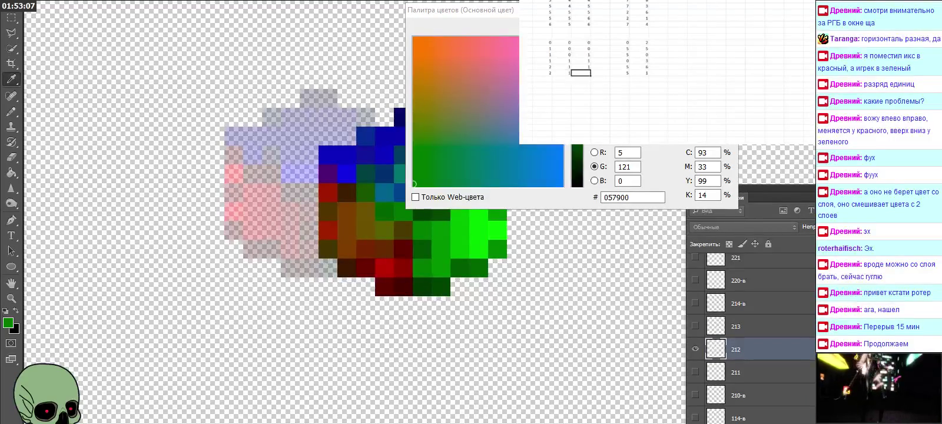
pyautogui.press('Return')
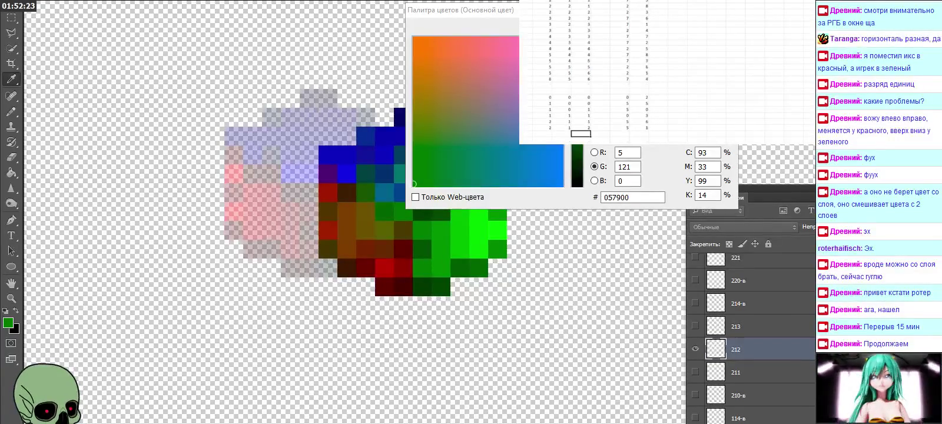
# Step: Hide layer 212 and briefly show then hide layer 213
pyautogui.scroll(-3, 588, 71)
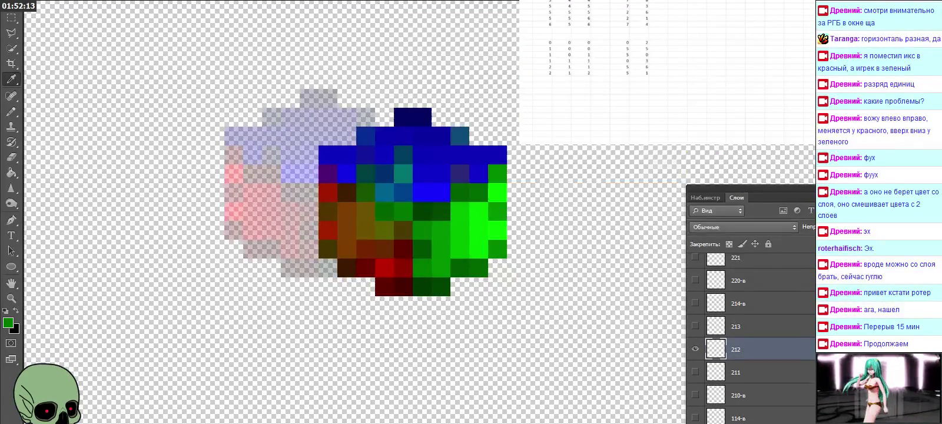
pyautogui.click(696, 348)
pyautogui.click(696, 326)
pyautogui.click(696, 326)
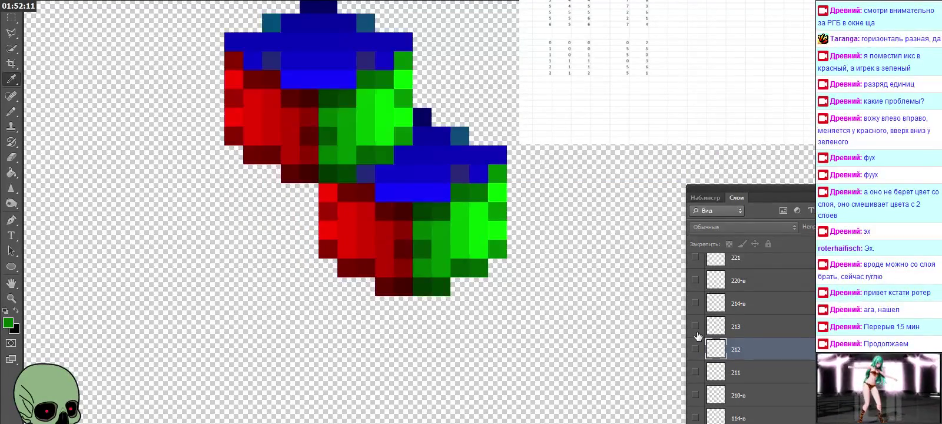
# Step: Check layer 221, then show and select layer 222 and sample its dark red
pyautogui.scroll(1, 781, 326)
pyautogui.click(754, 284)
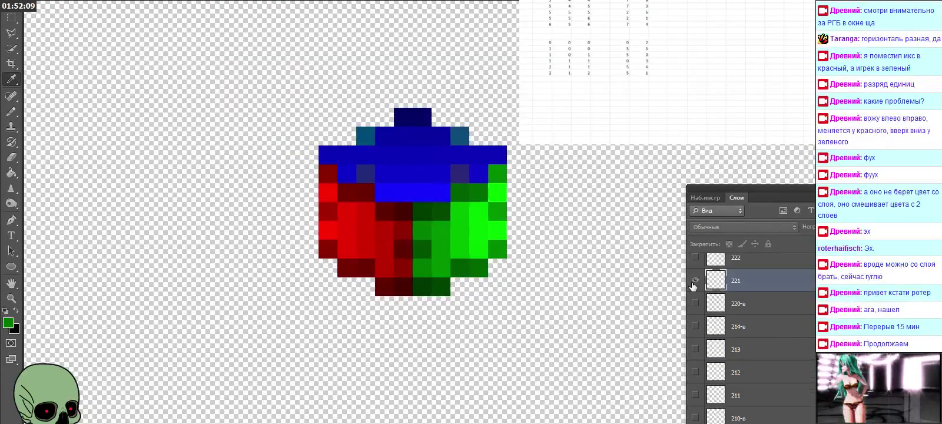
pyautogui.click(695, 280)
pyautogui.click(695, 280)
pyautogui.click(695, 257)
pyautogui.scroll(1, 722, 318)
pyautogui.click(750, 287)
pyautogui.click(329, 243)
pyautogui.click(8, 322)
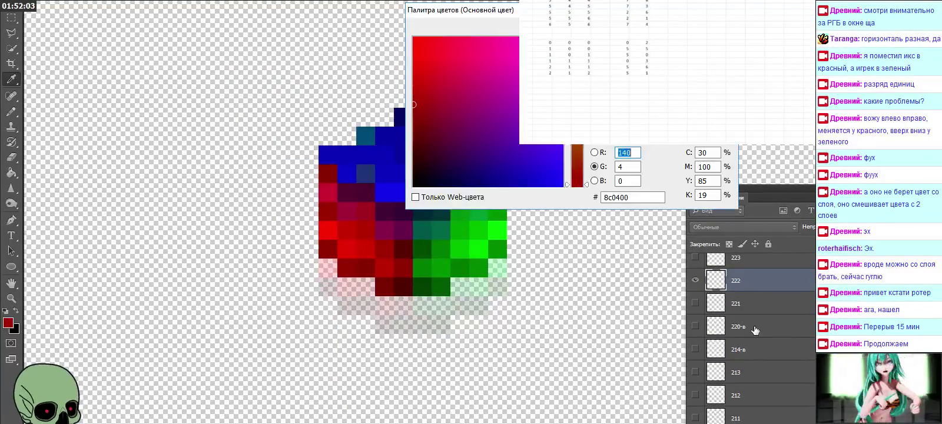
# Step: Log layer 222's dark red as a 2 1 2 row in the spreadsheet
pyautogui.click(581, 79)
pyautogui.click(619, 80)
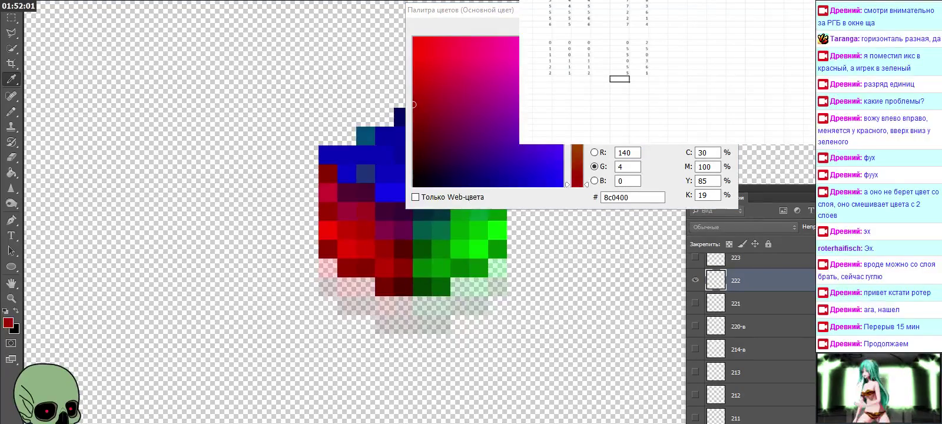
pyautogui.press('Left')
pyautogui.press('Left')
pyautogui.press('Left')
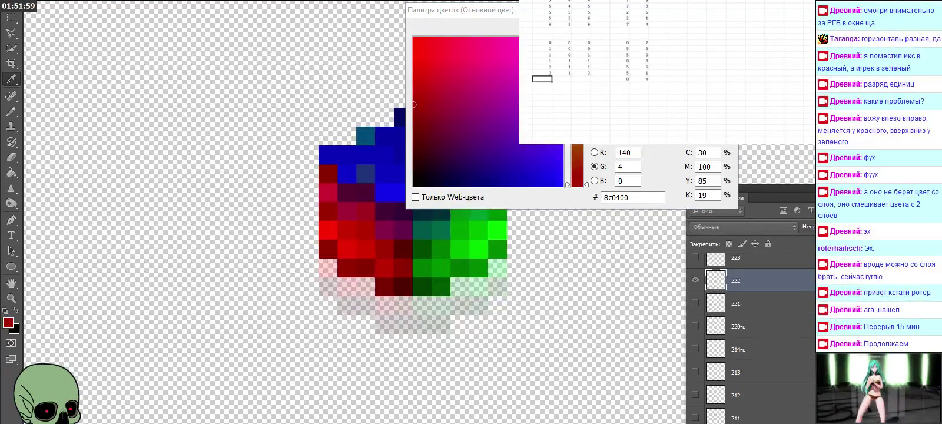
pyautogui.press('Tab')
pyautogui.write('1')
pyautogui.press('Tab')
pyautogui.write('2')
pyautogui.press('Return')
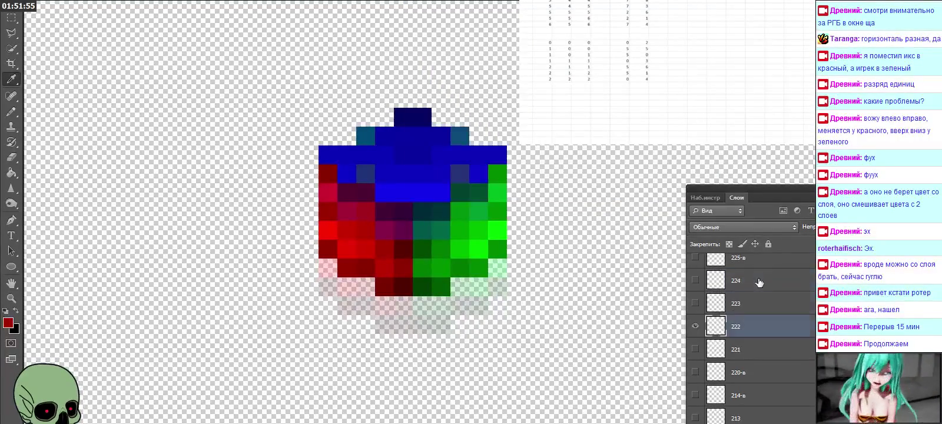
# Step: Hide layer 222, show and select layer 322, and sample its dark blue
pyautogui.keyDown('alt'); pyautogui.click(696, 325); pyautogui.keyUp('alt')
pyautogui.click(748, 331)
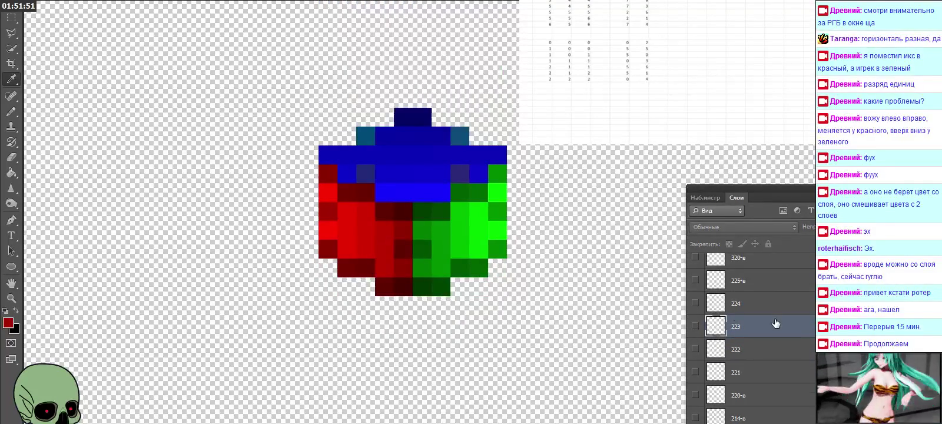
pyautogui.scroll(1, 776, 324)
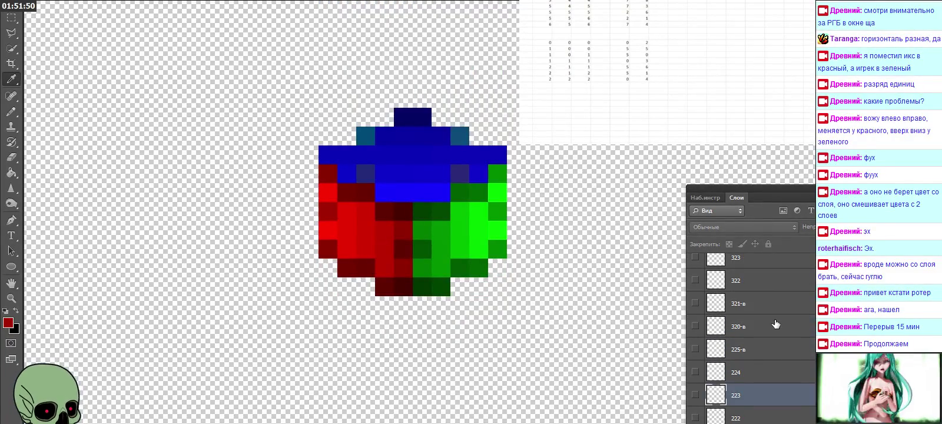
pyautogui.click(757, 285)
pyautogui.click(696, 282)
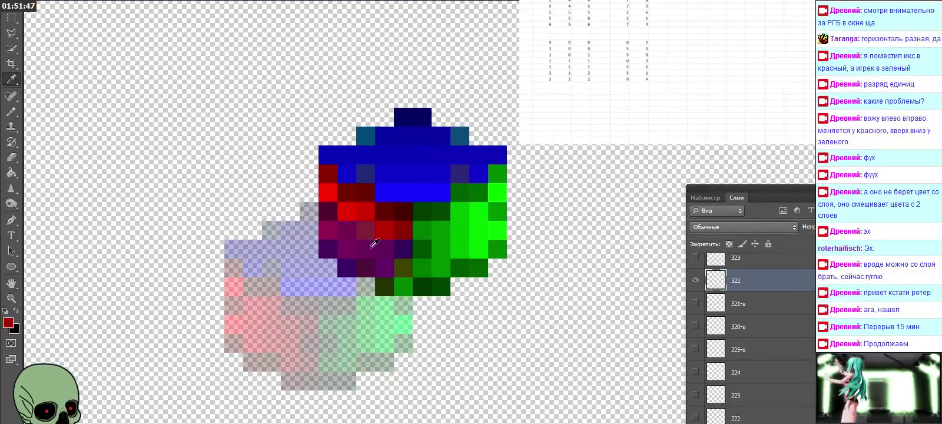
pyautogui.click(333, 243)
pyautogui.click(9, 324)
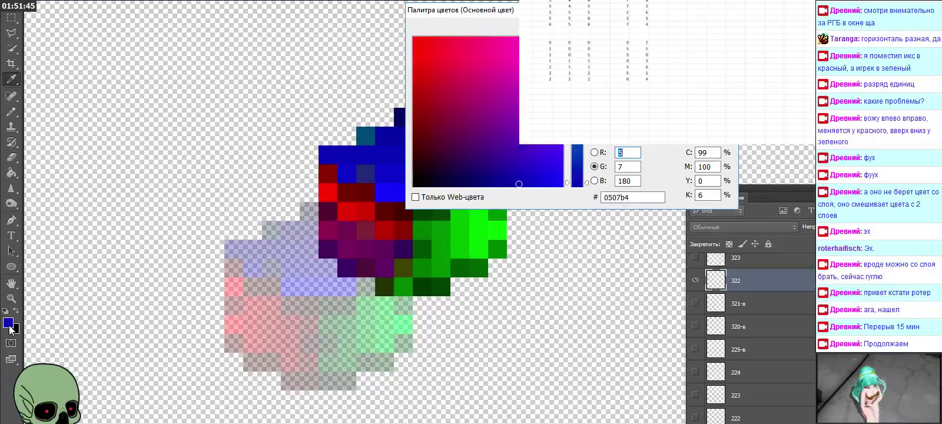
# Step: Log layer 322's dark blue as a 3 2 2 row in the spreadsheet
pyautogui.click(543, 86)
pyautogui.click(620, 85)
pyautogui.write('5')
pyautogui.press('Tab')
pyautogui.press('Left')
pyautogui.press('Left')
pyautogui.press('Left')
pyautogui.press('Left')
pyautogui.press('Left')
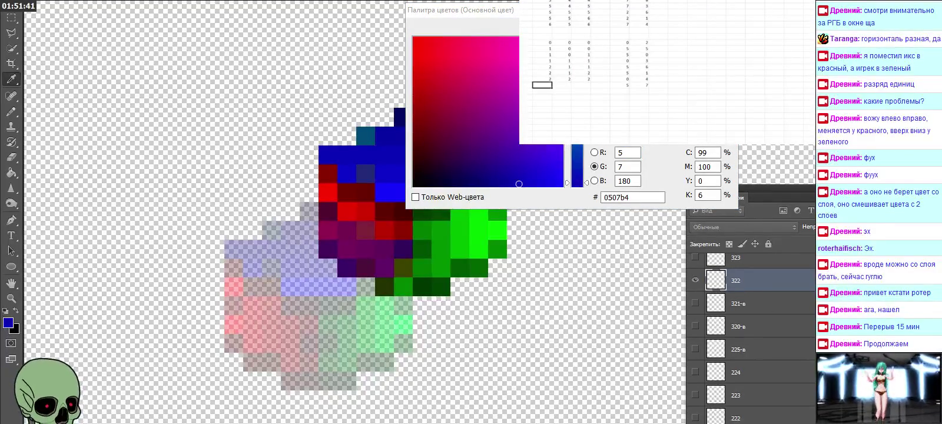
pyautogui.write('4')
pyautogui.press('Tab')
pyautogui.write('2')
pyautogui.press('Tab')
pyautogui.write('2')
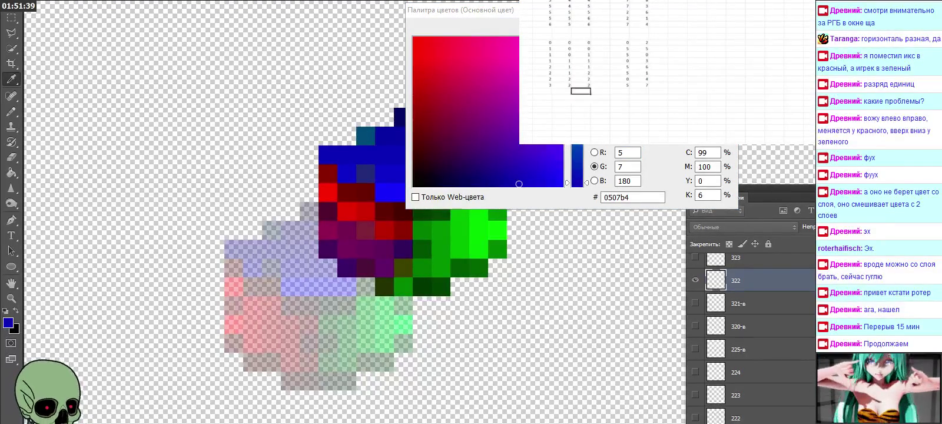
pyautogui.press('Return')
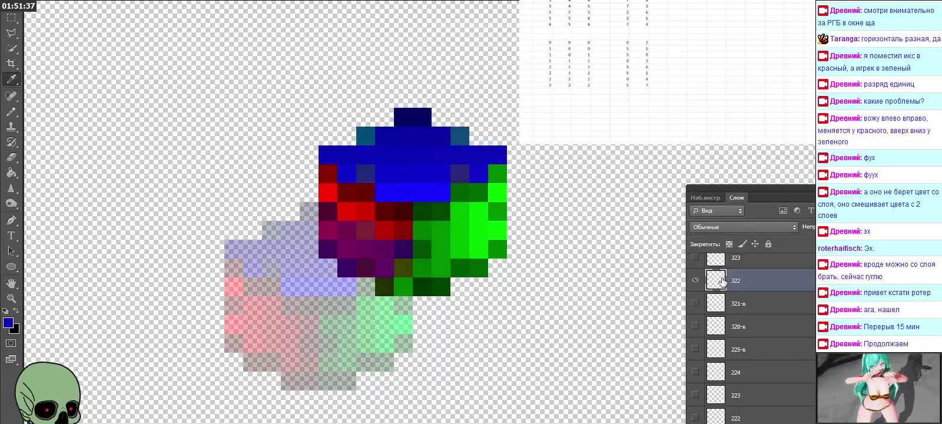
# Step: Hide layer 322, show and select layer 323, and sample its green 055200
pyautogui.click(695, 350)
pyautogui.click(695, 326)
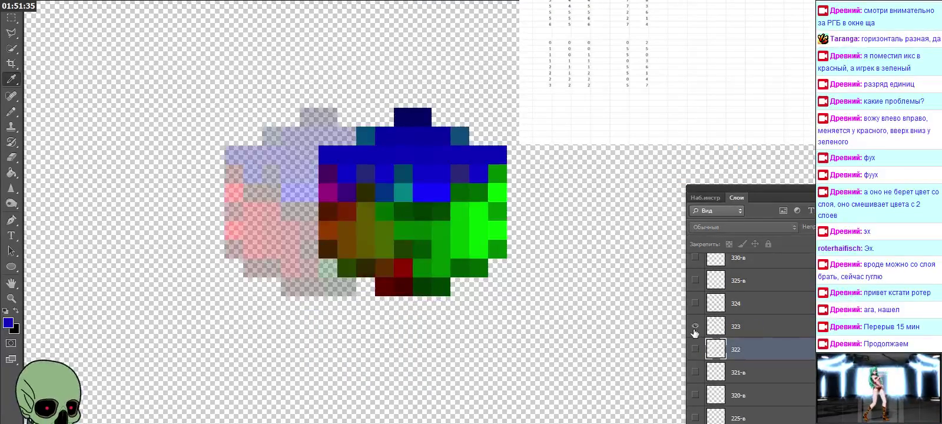
pyautogui.click(796, 332)
pyautogui.click(325, 251)
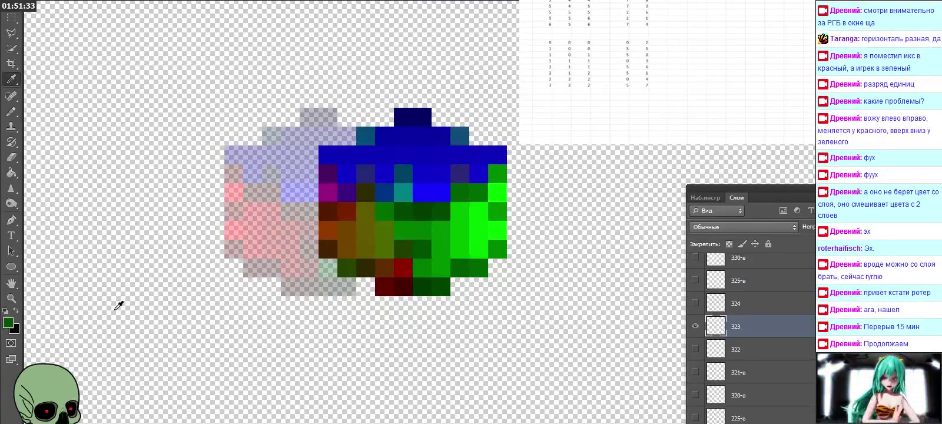
pyautogui.click(11, 325)
# Step: Log layer 323's green (R 5, G 82, B 0) as a 3 2 3 row, then show layer 324
pyautogui.click(542, 91)
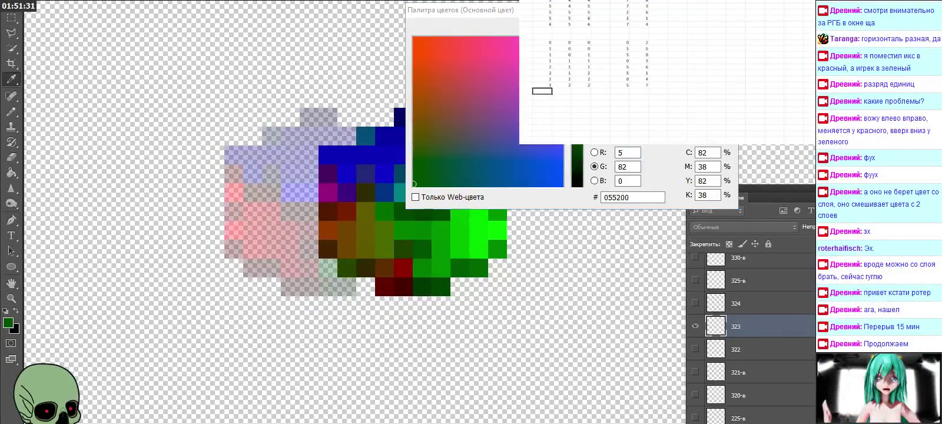
pyautogui.press('Right')
pyautogui.press('Right')
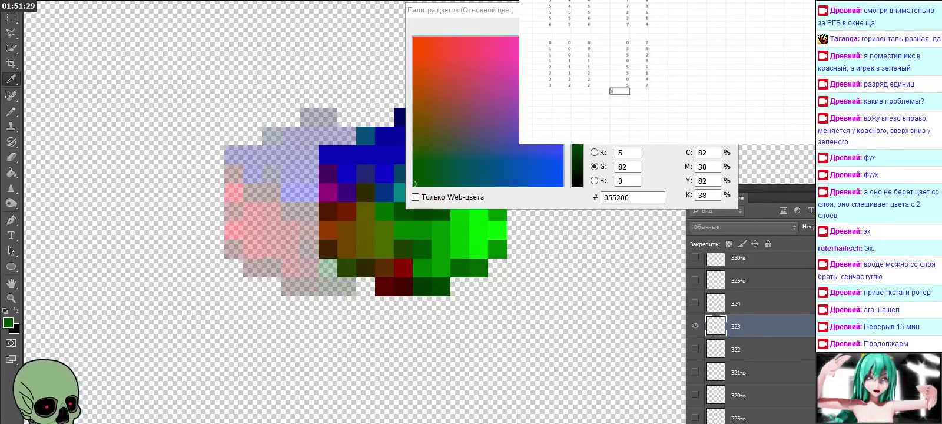
pyautogui.press('Right')
pyautogui.press('Left')
pyautogui.press('Left')
pyautogui.press('Left')
pyautogui.press('Left')
pyautogui.write('3')
pyautogui.press('Right')
pyautogui.write('2')
pyautogui.press('Right')
pyautogui.write('3')
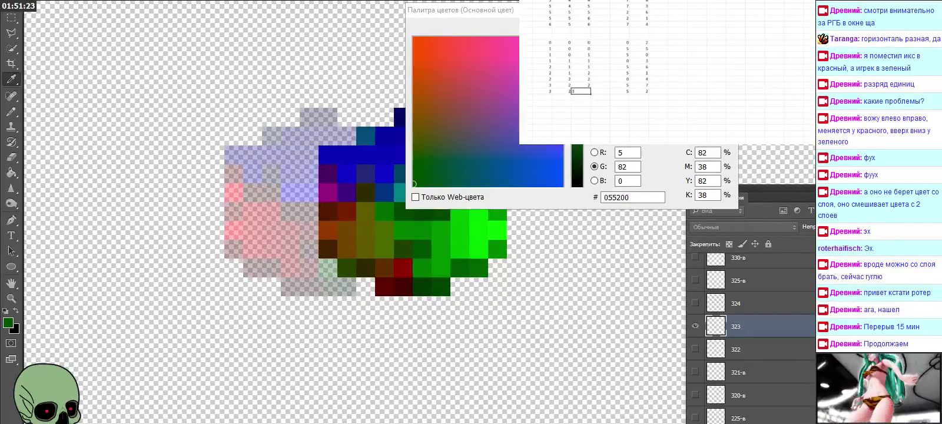
pyautogui.click(725, 231)
pyautogui.click(750, 304)
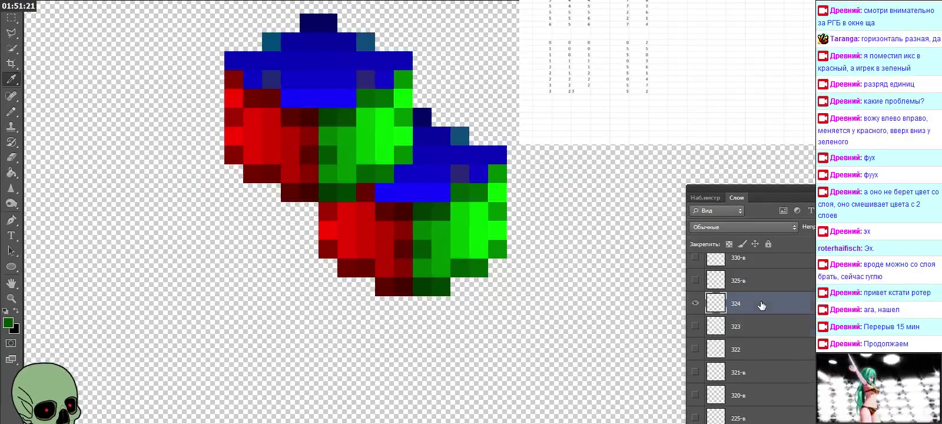
# Step: Show layer 333, eyedrop its red pixel, and read its RGB values
pyautogui.click(695, 305)
pyautogui.scroll(3, 741, 306)
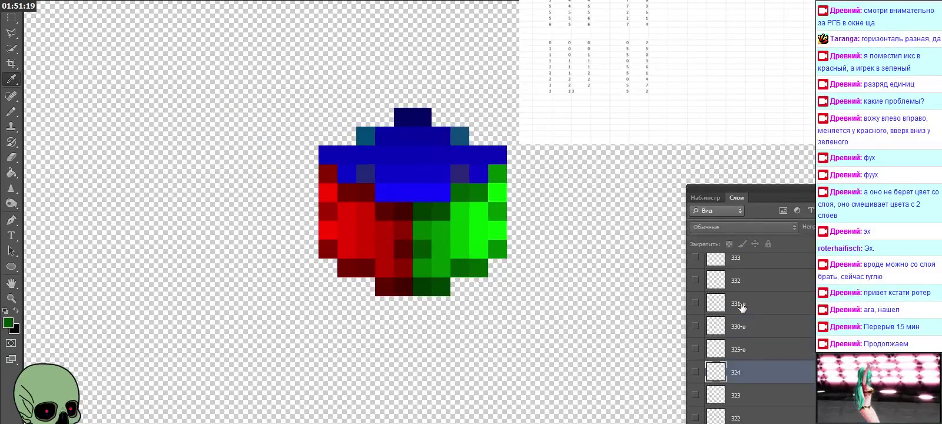
pyautogui.click(746, 285)
pyautogui.click(695, 280)
pyautogui.click(695, 280)
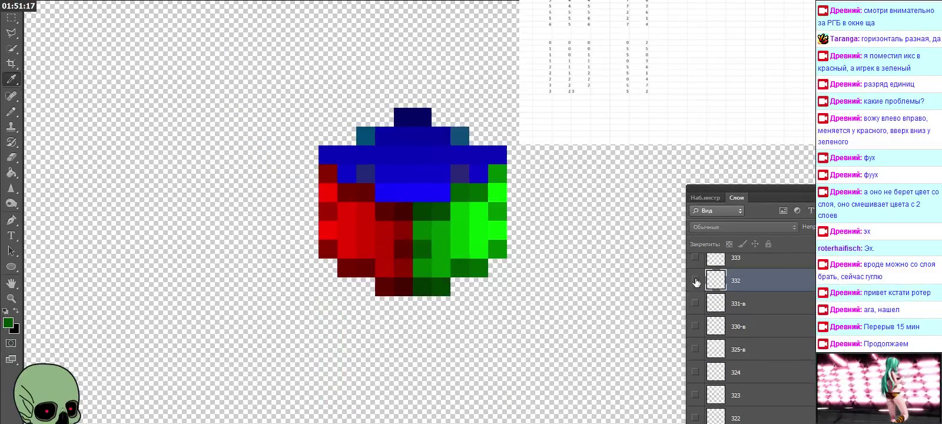
pyautogui.scroll(1, 707, 276)
pyautogui.click(729, 284)
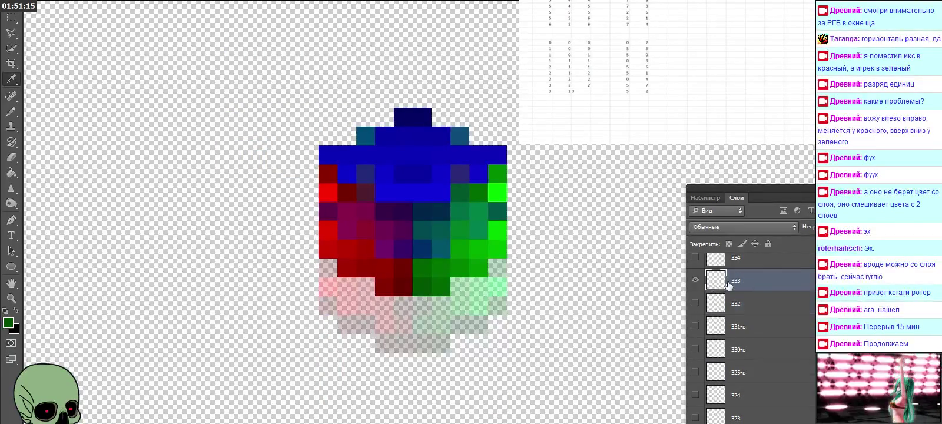
pyautogui.click(335, 243)
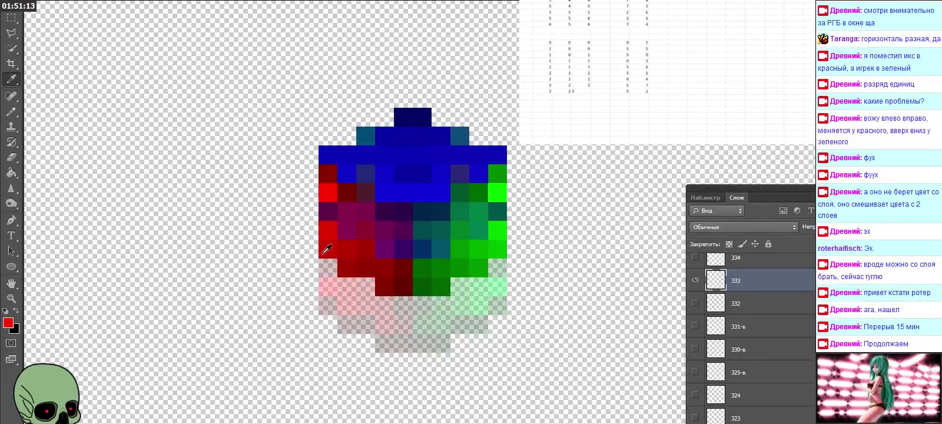
pyautogui.click(9, 322)
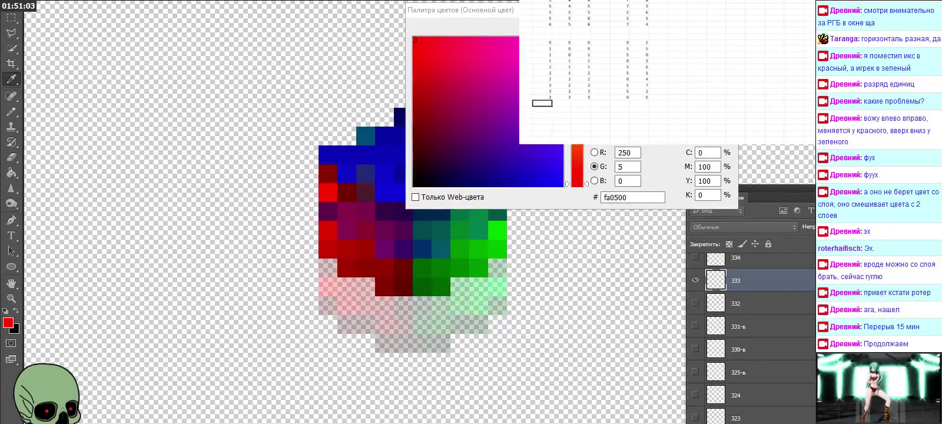
pyautogui.press('Escape')
# Step: Switch to layer 433, eyedrop its dark blue pixel, and read its RGB values
pyautogui.scroll(2, 778, 320)
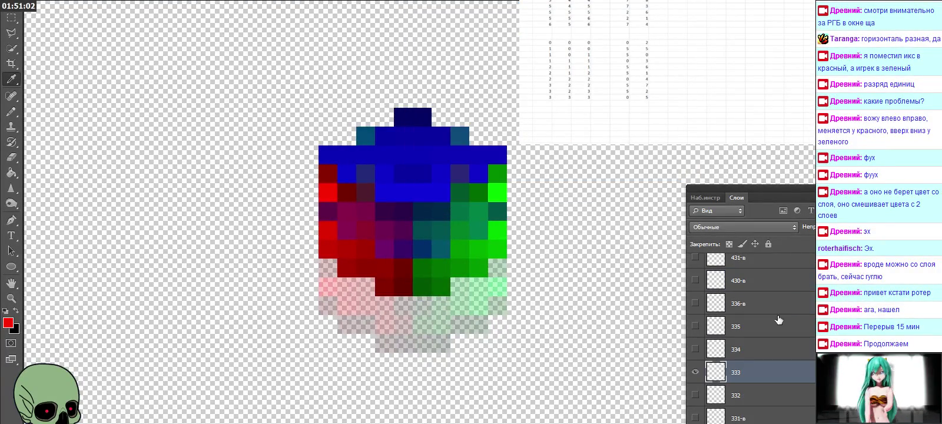
pyautogui.click(696, 372)
pyautogui.click(696, 348)
pyautogui.click(695, 348)
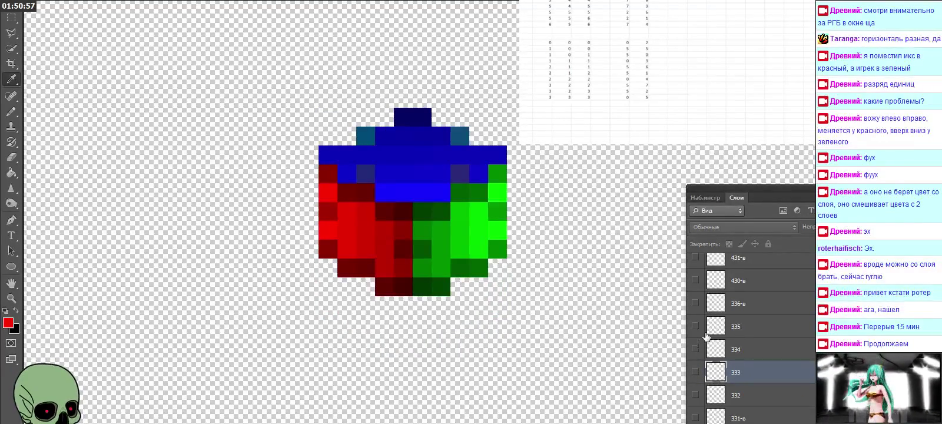
pyautogui.scroll(2, 707, 337)
pyautogui.click(743, 281)
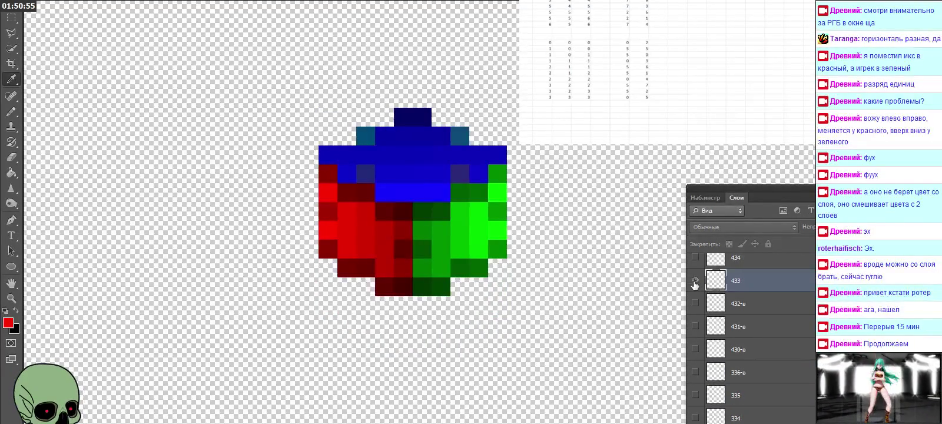
pyautogui.click(695, 281)
pyautogui.click(336, 241)
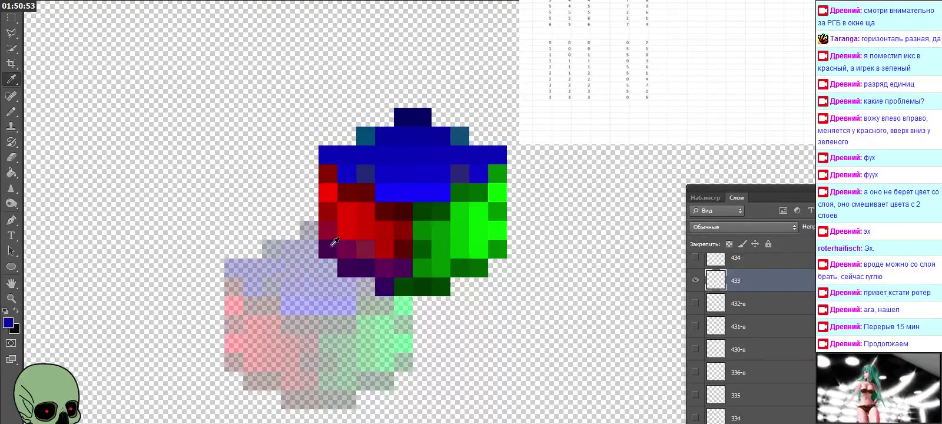
pyautogui.click(8, 322)
# Step: Log layer 433's colour digits (8, 3, 3) in a new spreadsheet row
pyautogui.click(542, 103)
pyautogui.click(620, 103)
pyautogui.press('Tab')
pyautogui.write('8')
pyautogui.press('Left')
pyautogui.press('Left')
pyautogui.press('Left')
pyautogui.press('Left')
pyautogui.press('Left')
pyautogui.press('Tab')
pyautogui.write('3')
pyautogui.press('Tab')
pyautogui.write('3')
pyautogui.press('Return')
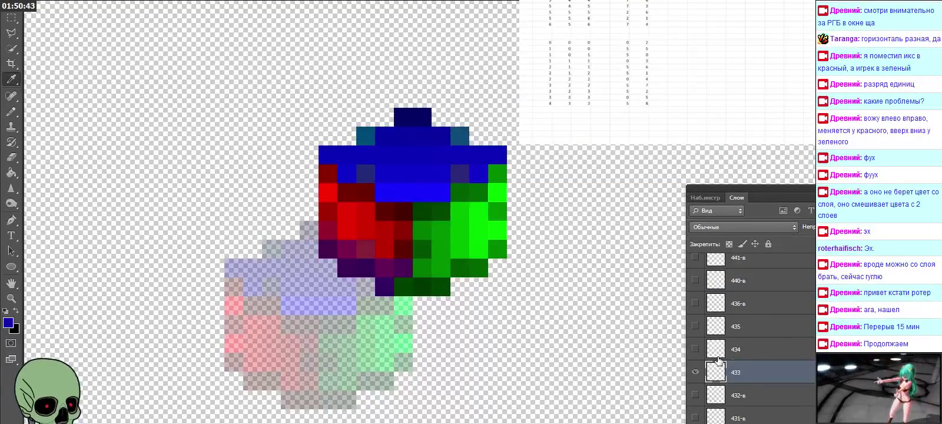
# Step: Switch to layer 434, eyedrop its green pixel (057b00), and read its RGB values
pyautogui.click(695, 373)
pyautogui.click(696, 348)
pyautogui.click(754, 354)
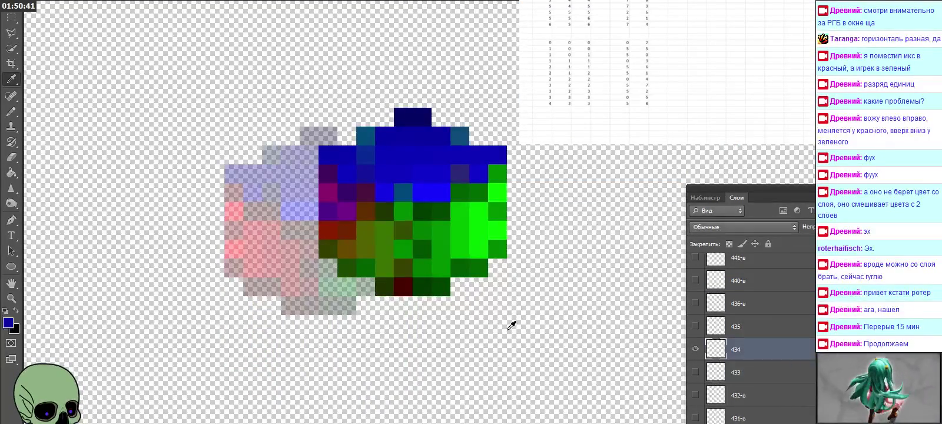
pyautogui.click(337, 256)
pyautogui.click(8, 323)
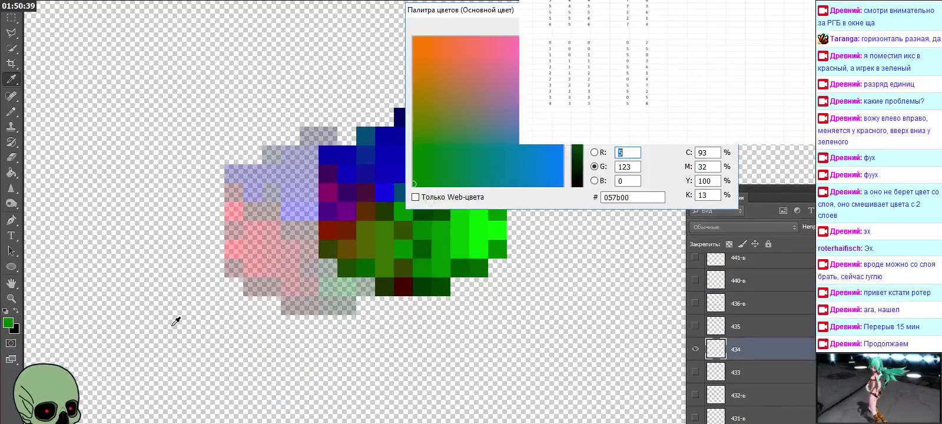
# Step: Log layer 434's green as a spreadsheet row, then show layer 435 instead
pyautogui.click(542, 109)
pyautogui.click(620, 109)
pyautogui.press('Tab')
pyautogui.press('Left')
pyautogui.press('Left')
pyautogui.press('Left')
pyautogui.press('Left')
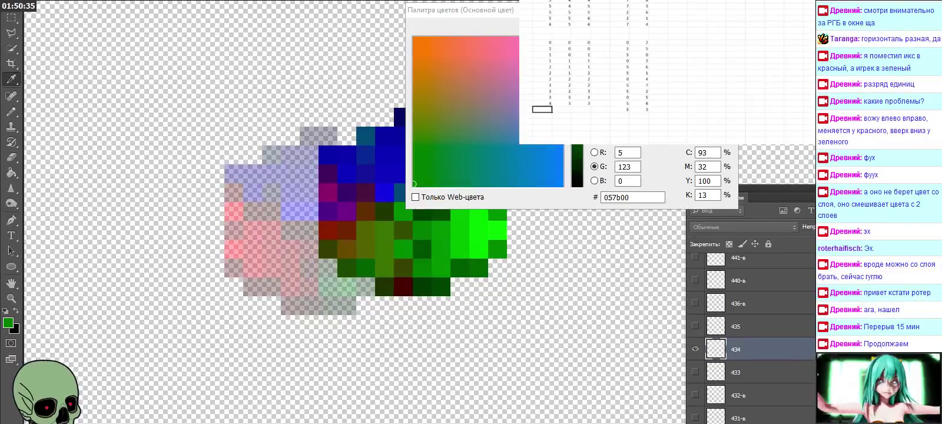
pyautogui.press('Right')
pyautogui.press('Right')
pyautogui.press('Return')
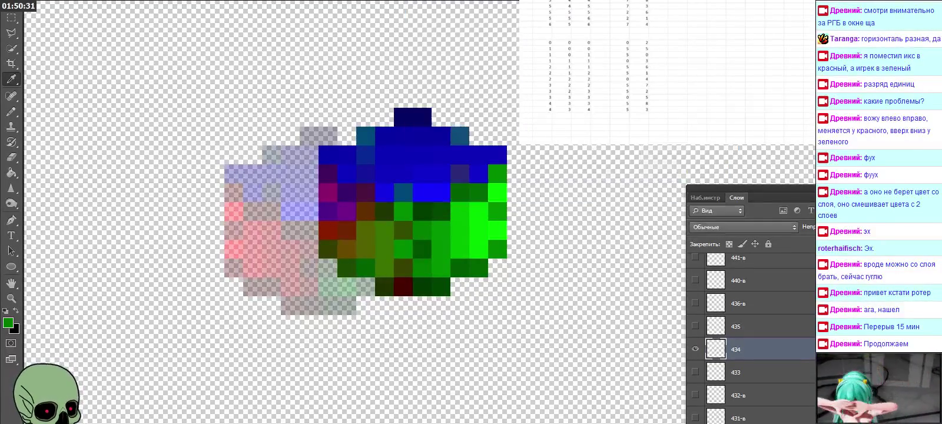
pyautogui.click(696, 348)
pyautogui.click(696, 326)
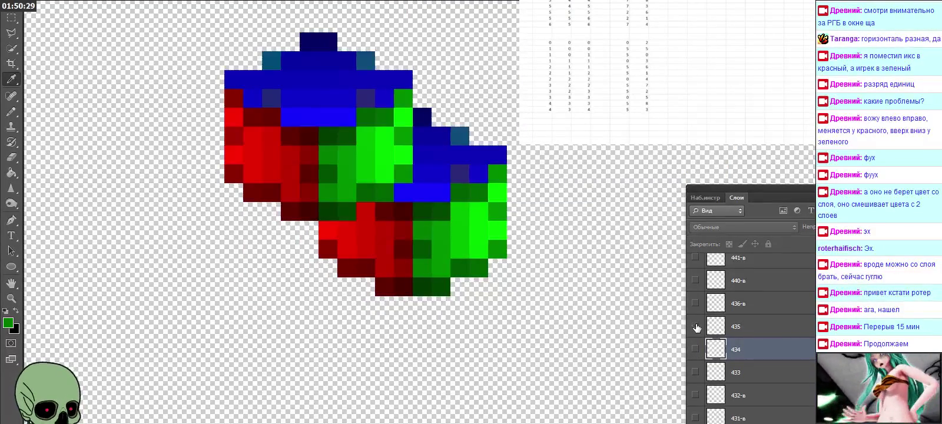
# Step: Show layer 444 and eyedrop its dark red pixel (R 120, G 6, B 0)
pyautogui.click(695, 326)
pyautogui.scroll(3, 739, 312)
pyautogui.click(730, 286)
pyautogui.click(695, 280)
pyautogui.click(695, 280)
pyautogui.scroll(1, 696, 282)
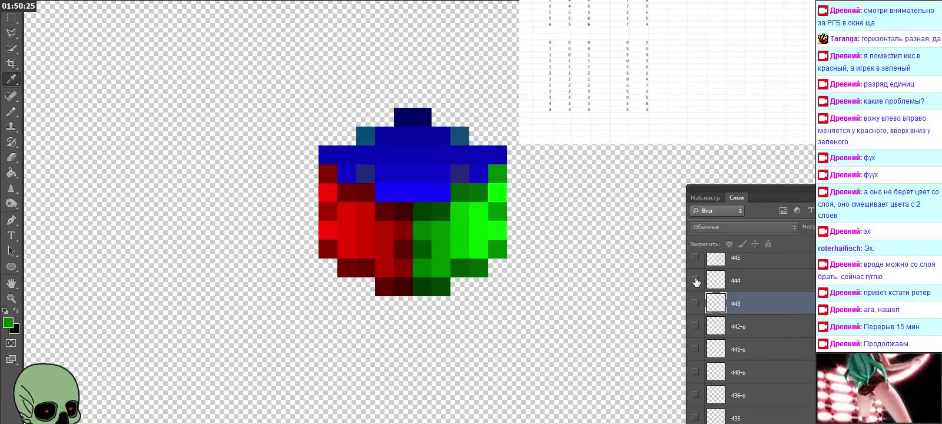
pyautogui.click(695, 280)
pyautogui.click(745, 282)
pyautogui.click(327, 245)
pyautogui.click(11, 320)
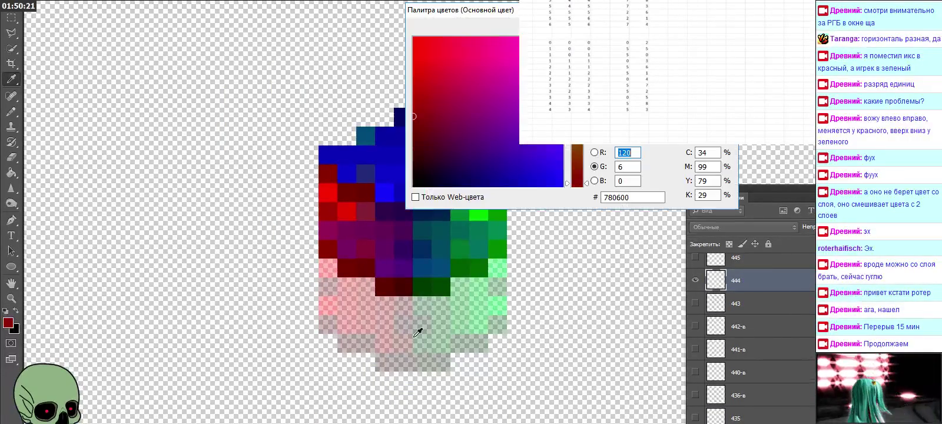
# Step: Log the dark red as a 4 4 4 spreadsheet row, then hide layer 444
pyautogui.click(619, 116)
pyautogui.write('0')
pyautogui.press('Tab')
pyautogui.write('6')
pyautogui.press('Left')
pyautogui.press('Left')
pyautogui.press('Left')
pyautogui.press('Left')
pyautogui.press('Left')
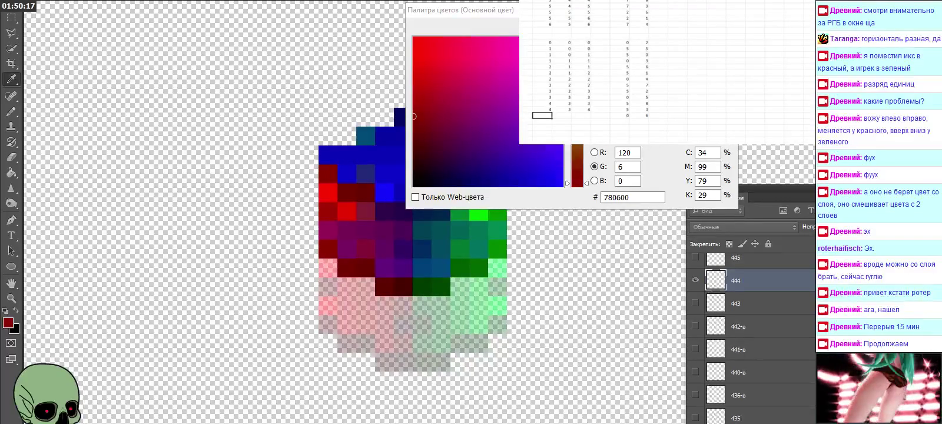
pyautogui.write('4')
pyautogui.press('Tab')
pyautogui.write('4')
pyautogui.press('Tab')
pyautogui.write('4')
pyautogui.press('Return')
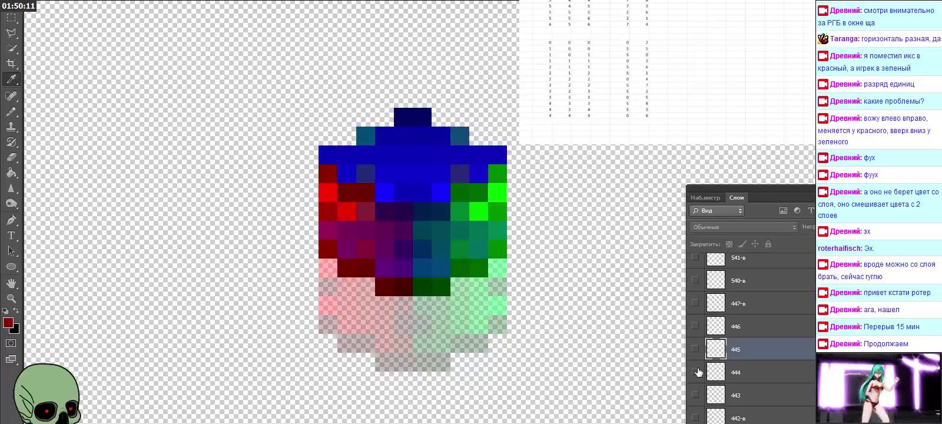
pyautogui.click(696, 349)
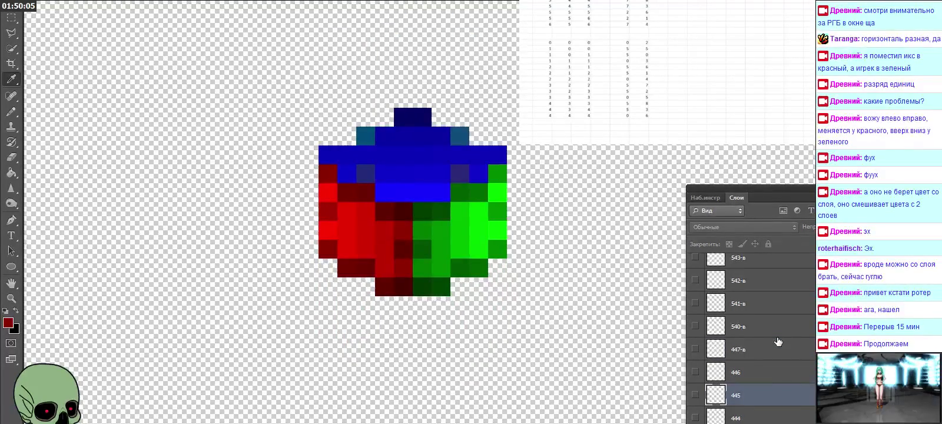
# Step: Eyedrop layer 544's dark blue pixel and log its digits in the spreadsheet
pyautogui.scroll(1, 778, 341)
pyautogui.scroll(1, 779, 341)
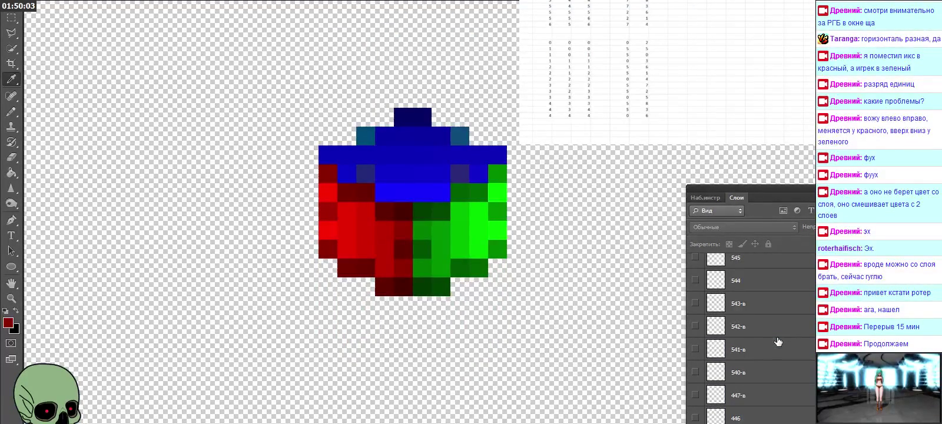
pyautogui.click(759, 281)
pyautogui.click(696, 280)
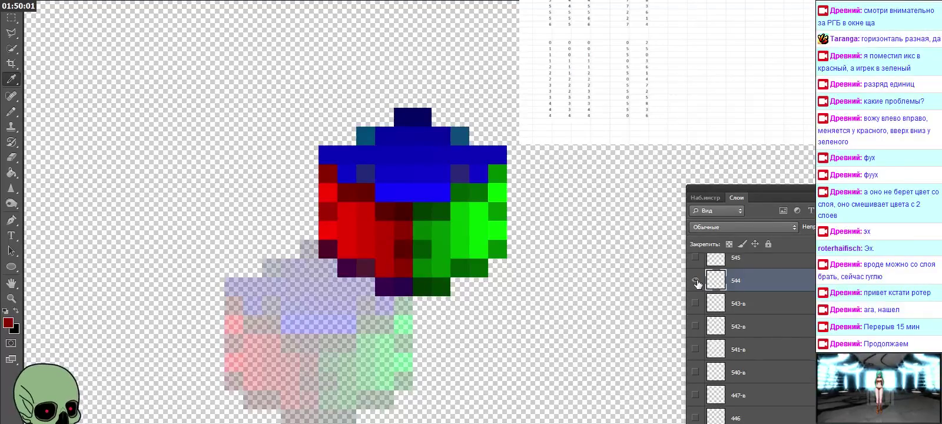
pyautogui.click(325, 244)
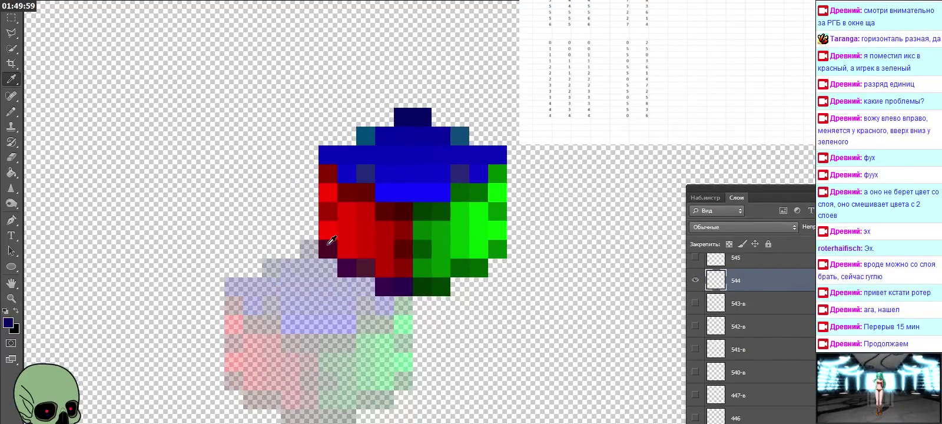
pyautogui.click(9, 322)
pyautogui.click(633, 121)
pyautogui.write('5')
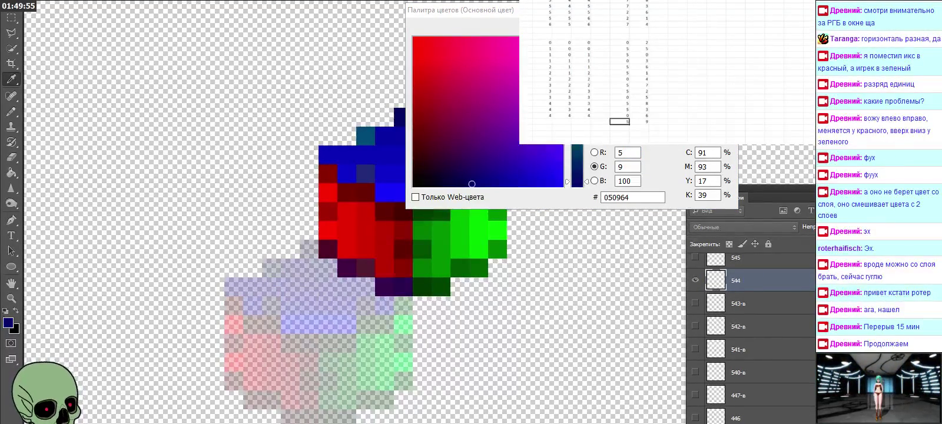
pyautogui.press('Tab')
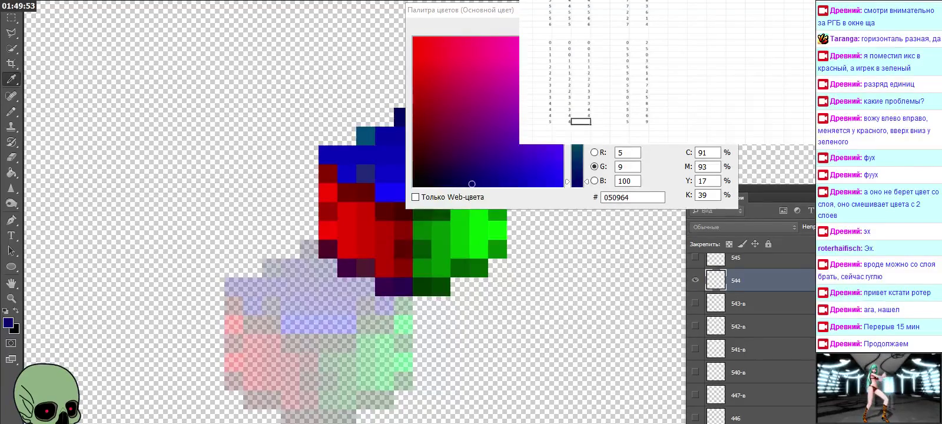
pyautogui.press('Tab')
pyautogui.press('Tab')
pyautogui.press('Return')
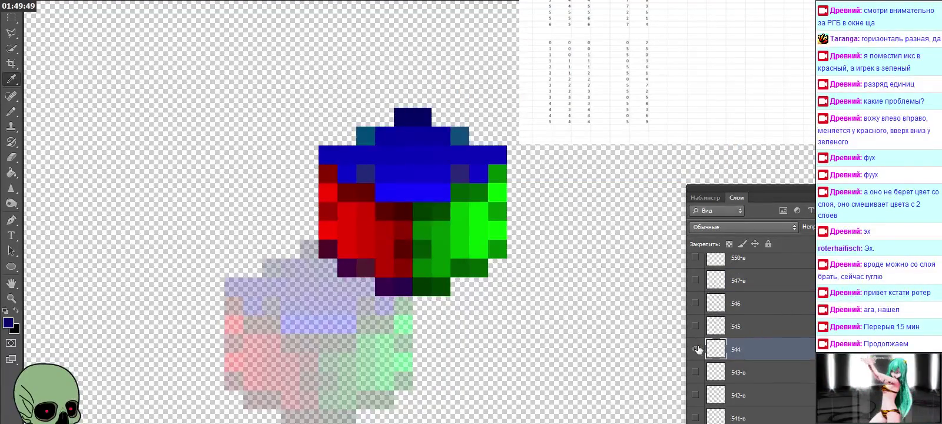
# Step: Switch to layer 545 and eyedrop its dark green pixel (R 5, G 64, B 0)
pyautogui.click(696, 349)
pyautogui.click(695, 326)
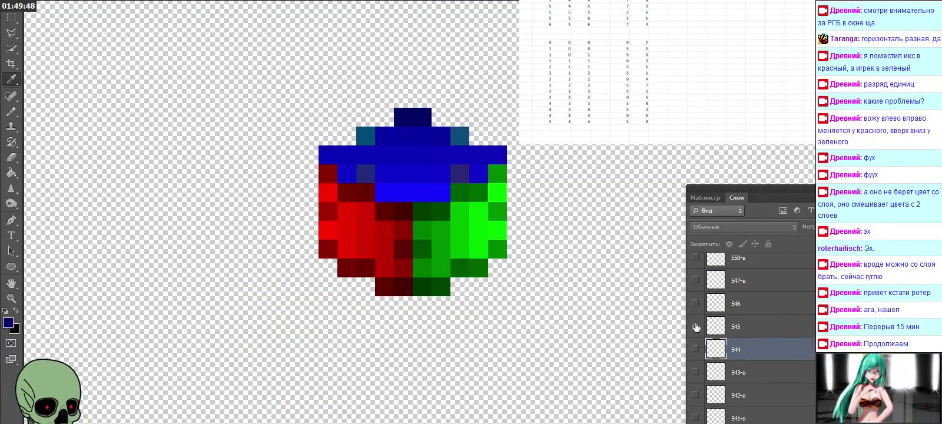
pyautogui.click(748, 326)
pyautogui.click(339, 241)
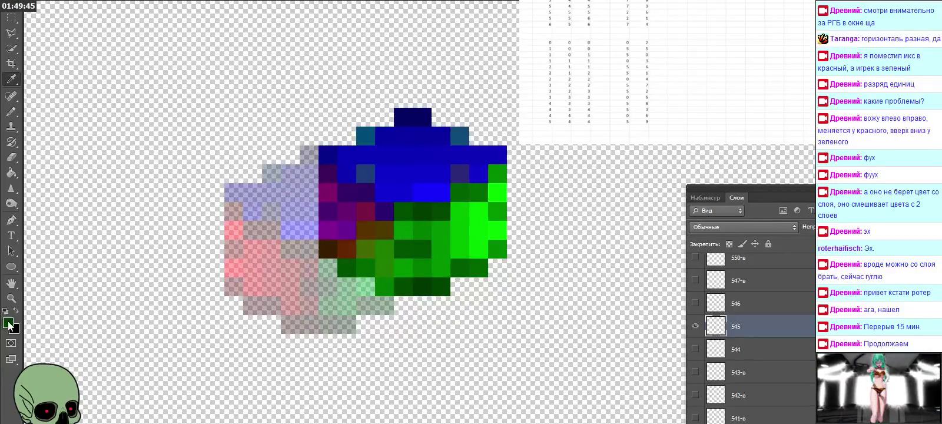
pyautogui.click(9, 322)
# Step: Log layer 545's digits 5, 5, 4 as a new spreadsheet row
pyautogui.click(620, 128)
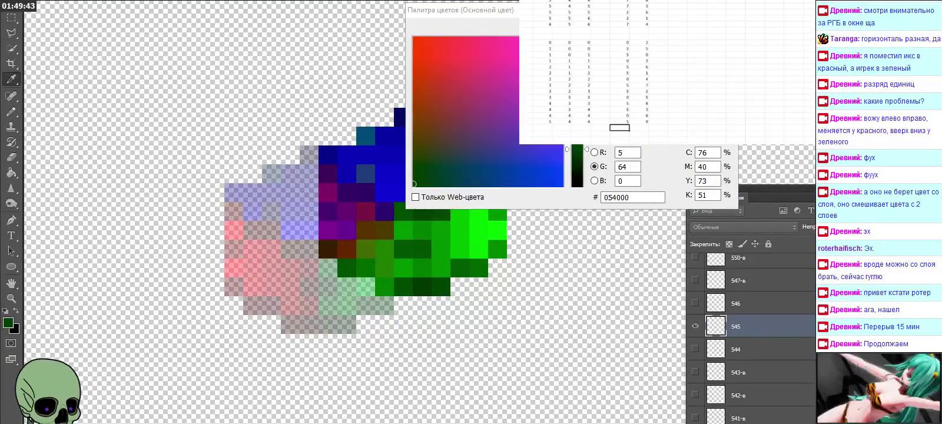
pyautogui.write('5')
pyautogui.press('Tab')
pyautogui.press('Left')
pyautogui.press('Left')
pyautogui.press('Left')
pyautogui.press('Left')
pyautogui.press('Left')
pyautogui.write('5')
pyautogui.press('Tab')
pyautogui.write('4')
pyautogui.press('Tab')
pyautogui.press('Down')
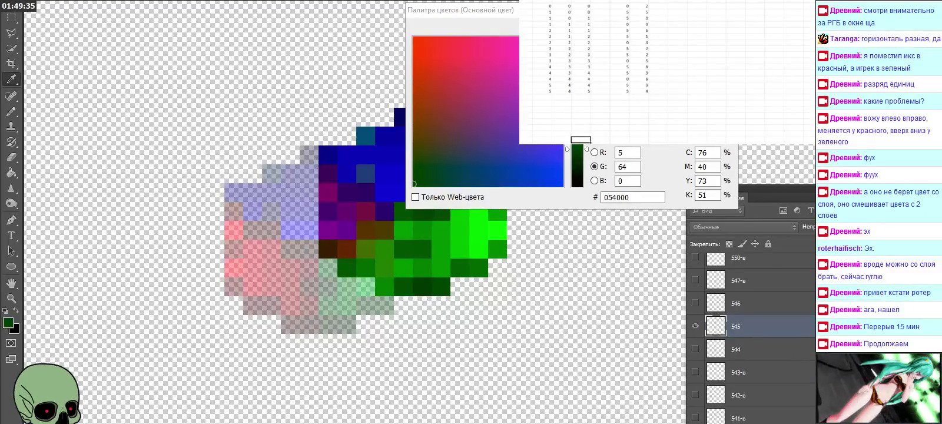
pyautogui.press('Up')
pyautogui.press('Up')
pyautogui.press('Up')
pyautogui.press('Up')
pyautogui.press('Up')
pyautogui.press('Up')
pyautogui.press('Left')
pyautogui.press('Left')
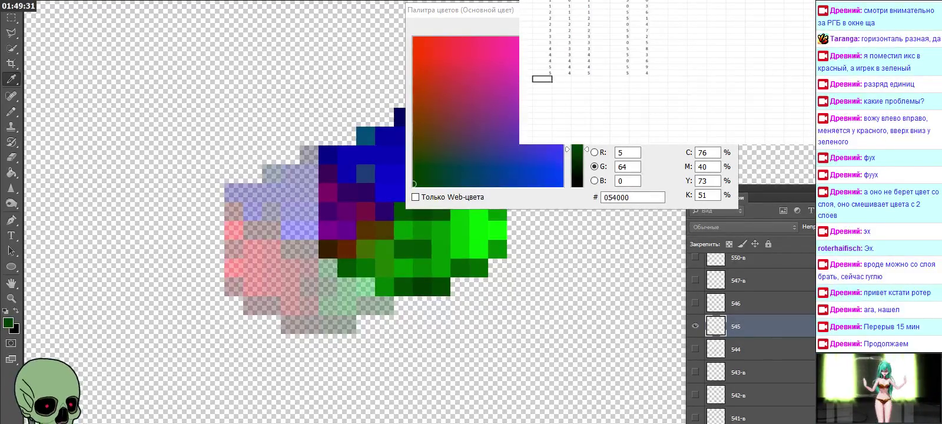
# Step: Close the colour values and swap layer 545 for layer 546
pyautogui.press('Escape')
pyautogui.click(695, 325)
pyautogui.click(696, 303)
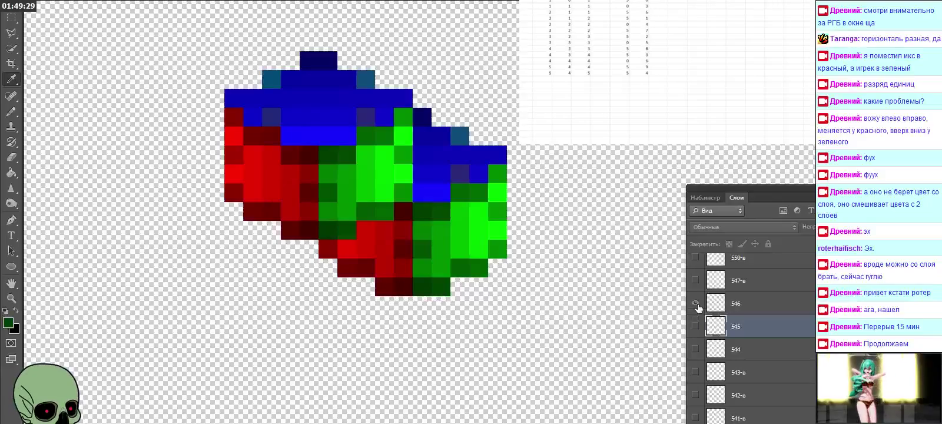
# Step: Show layer 555 and eyedrop its blue pixel (R 0, G 7, B 180)
pyautogui.click(696, 304)
pyautogui.scroll(2, 724, 318)
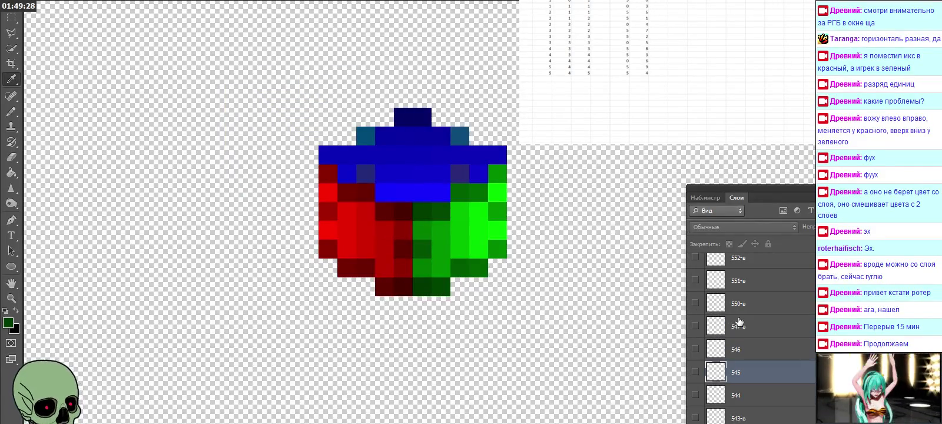
pyautogui.click(768, 354)
pyautogui.scroll(2, 761, 276)
pyautogui.scroll(2, 761, 276)
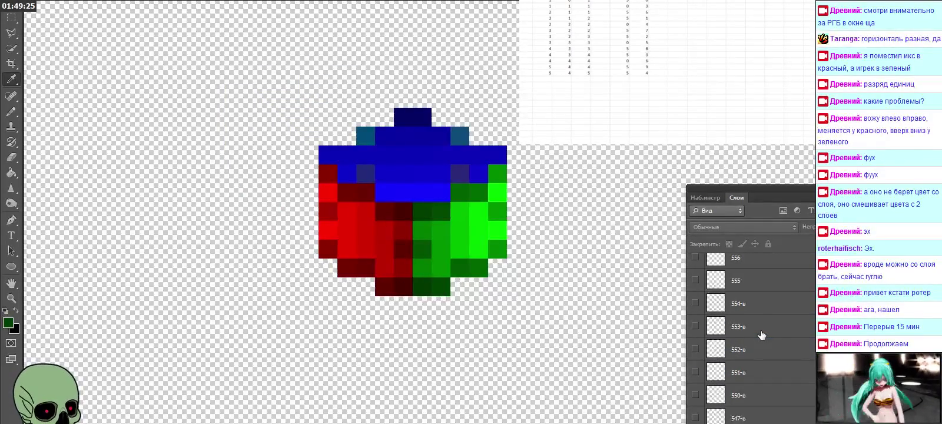
pyautogui.click(746, 285)
pyautogui.click(695, 280)
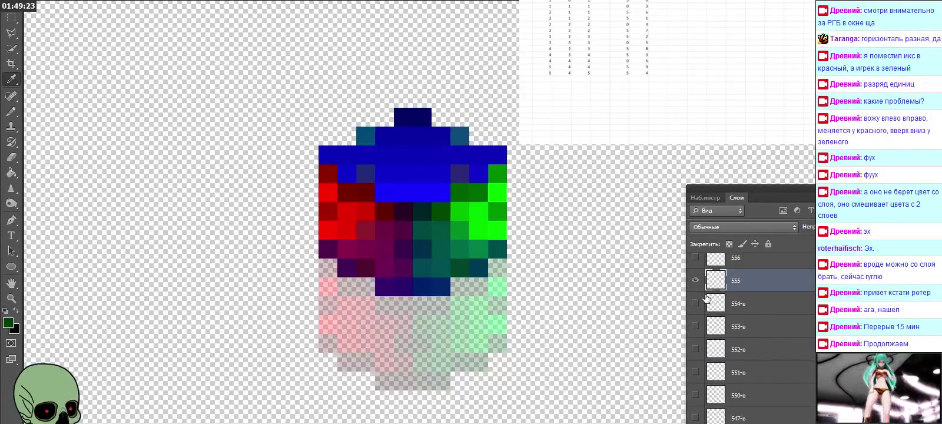
pyautogui.click(695, 280)
pyautogui.click(696, 280)
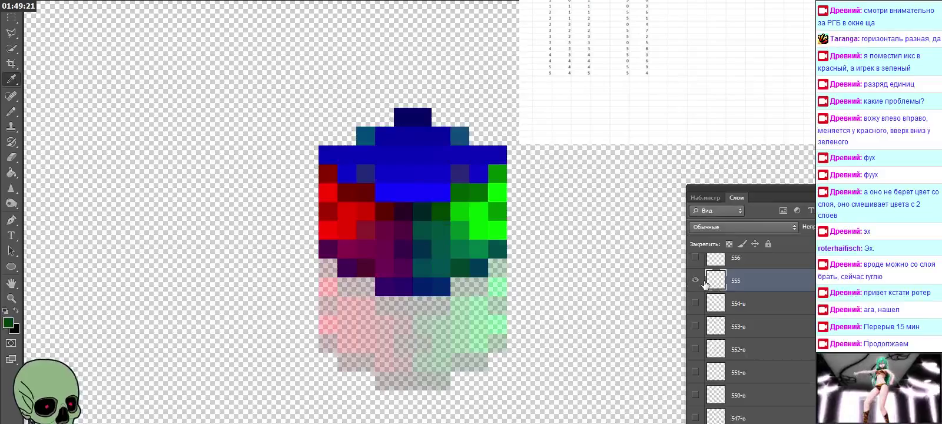
pyautogui.click(316, 250)
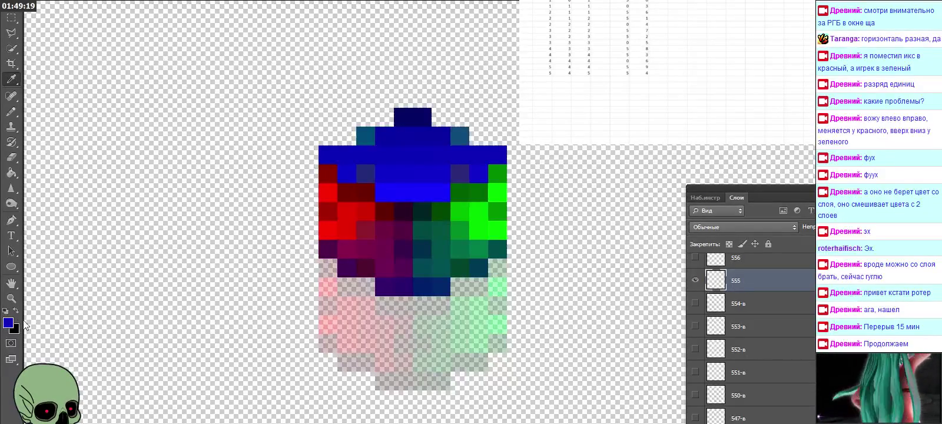
pyautogui.click(8, 322)
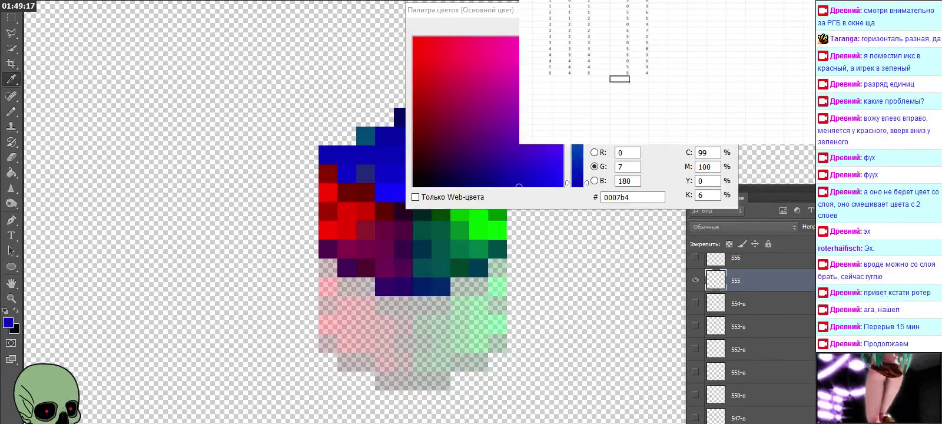
# Step: Log blue 0007b4 as a spreadsheet row, then hide layer 555 and show layer 556
pyautogui.press('Tab')
pyautogui.write('7')
pyautogui.press('Return')
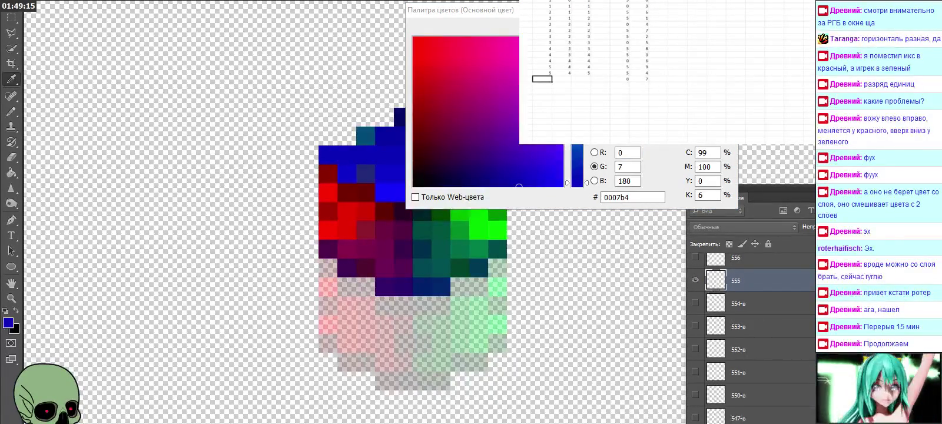
pyautogui.press('Tab')
pyautogui.write('5')
pyautogui.press('Tab')
pyautogui.write('5')
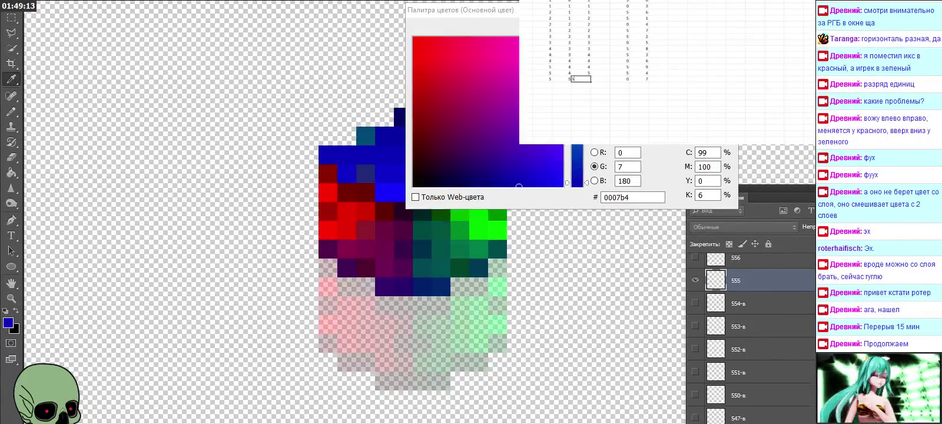
pyautogui.press('Return')
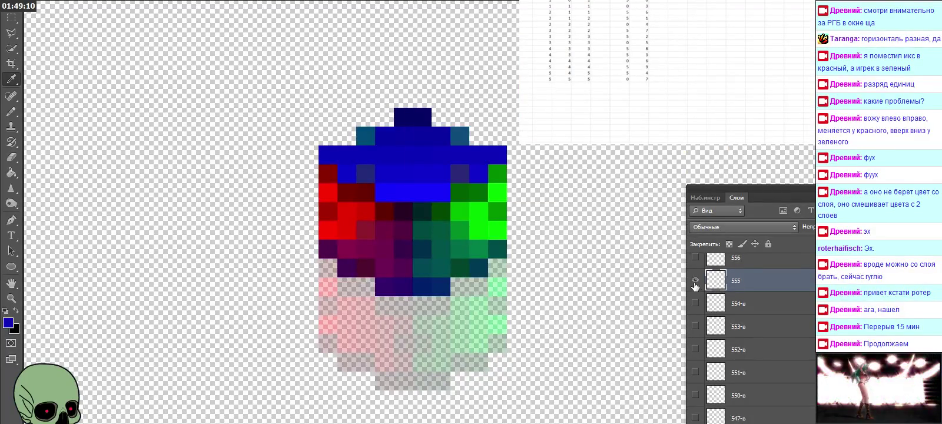
pyautogui.click(696, 280)
pyautogui.click(696, 258)
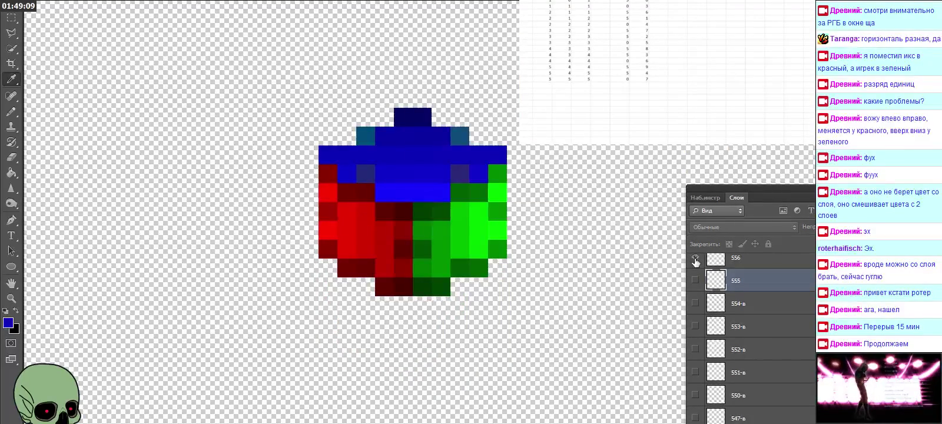
pyautogui.click(751, 266)
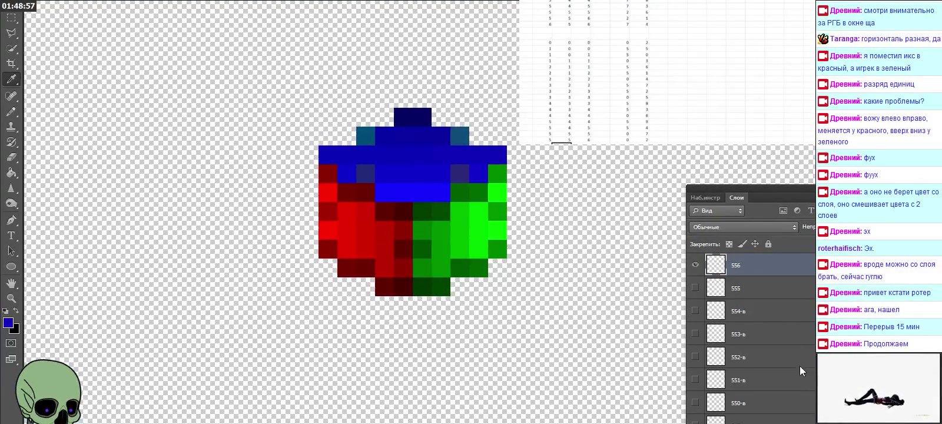
# Step: Make layer 656 visible and selected, and show its foreground colour values
pyautogui.scroll(1, 799, 365)
pyautogui.scroll(2, 751, 318)
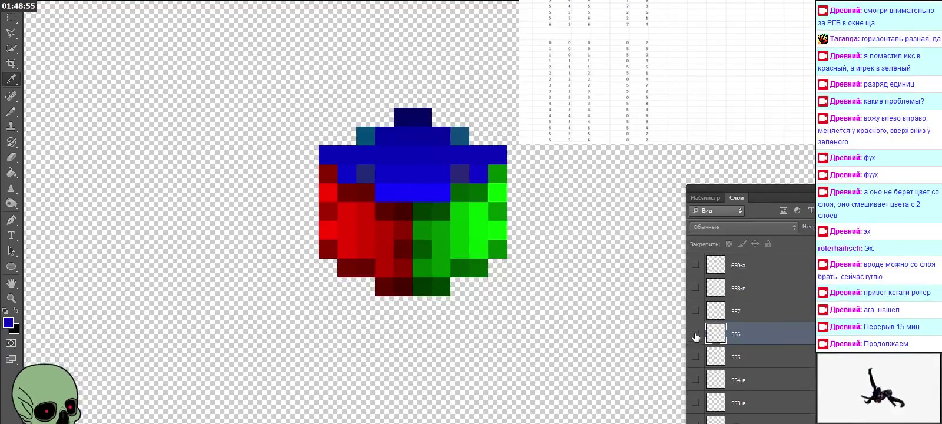
pyautogui.scroll(2, 768, 330)
pyautogui.scroll(1, 768, 330)
pyautogui.scroll(1, 768, 329)
pyautogui.scroll(3, 768, 330)
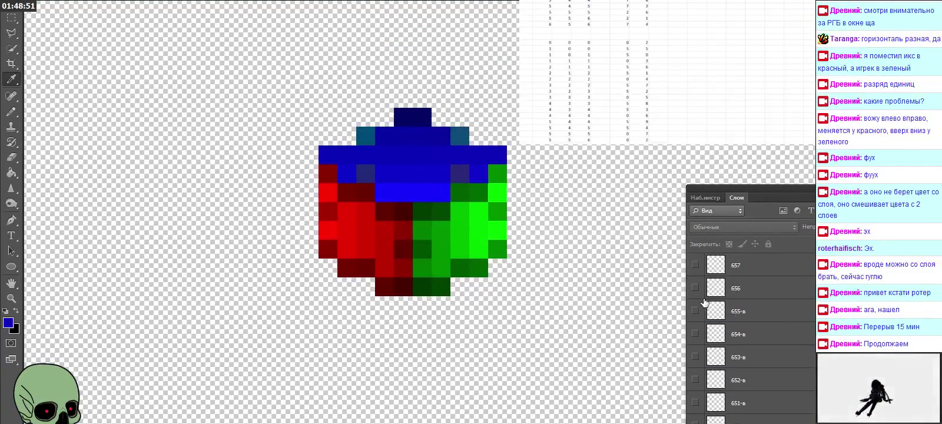
pyautogui.click(695, 288)
pyautogui.click(745, 288)
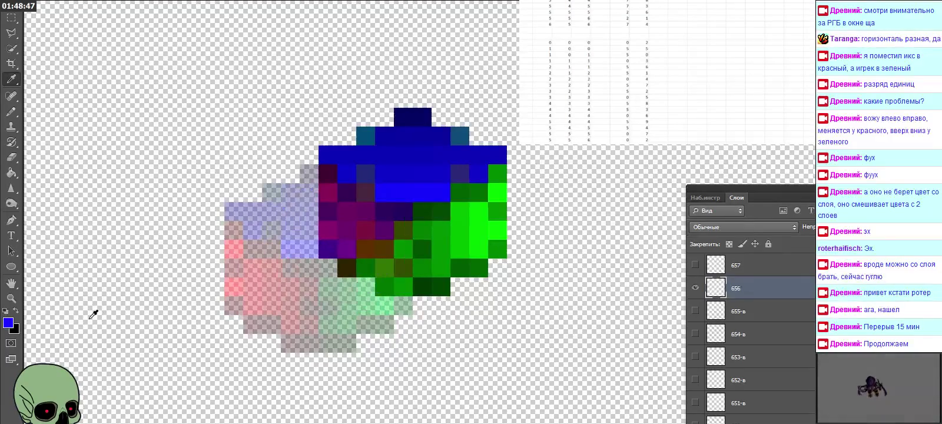
pyautogui.click(8, 322)
# Step: Enter the digits 6, 5, 6 across the first cells of the spreadsheet row
pyautogui.scroll(-5, 620, 71)
pyautogui.click(619, 36)
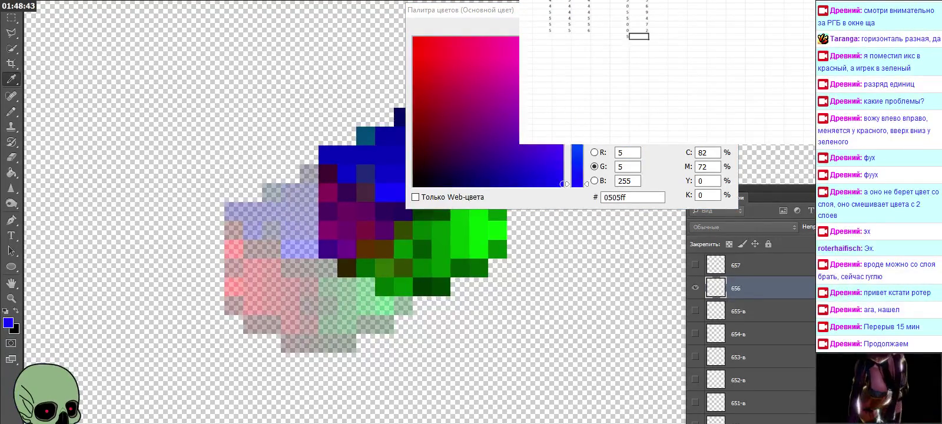
pyautogui.click(561, 36)
pyautogui.click(541, 36)
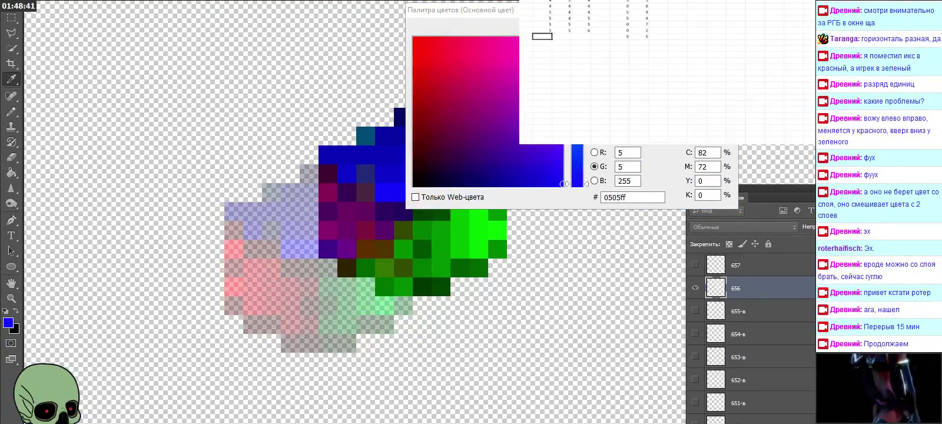
pyautogui.write('6')
pyautogui.press('Tab')
pyautogui.write('5')
pyautogui.press('Tab')
pyautogui.write('6')
# Step: Close the Color Picker, hide layer 656 again, and select an empty spreadsheet cell
pyautogui.scroll(5, 589, 71)
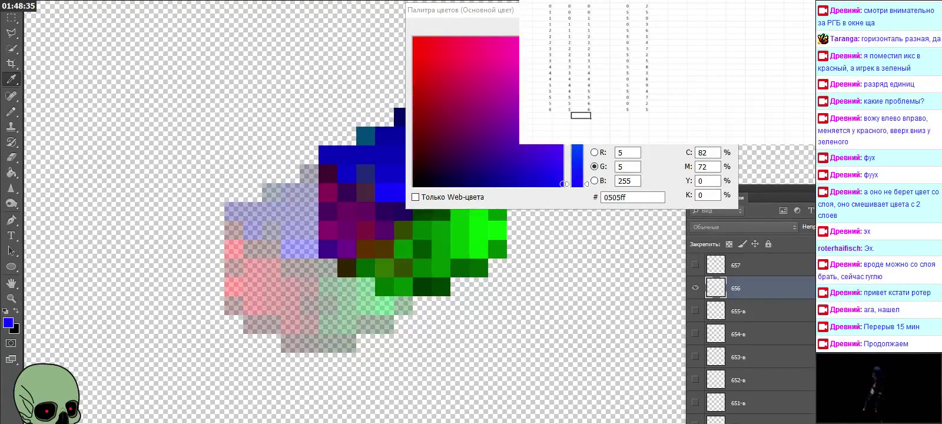
pyautogui.press('Return')
pyautogui.click(694, 288)
pyautogui.scroll(-3, 785, 304)
pyautogui.scroll(-5, 788, 270)
pyautogui.scroll(-5, 788, 269)
pyautogui.scroll(-5, 788, 269)
pyautogui.click(677, 66)
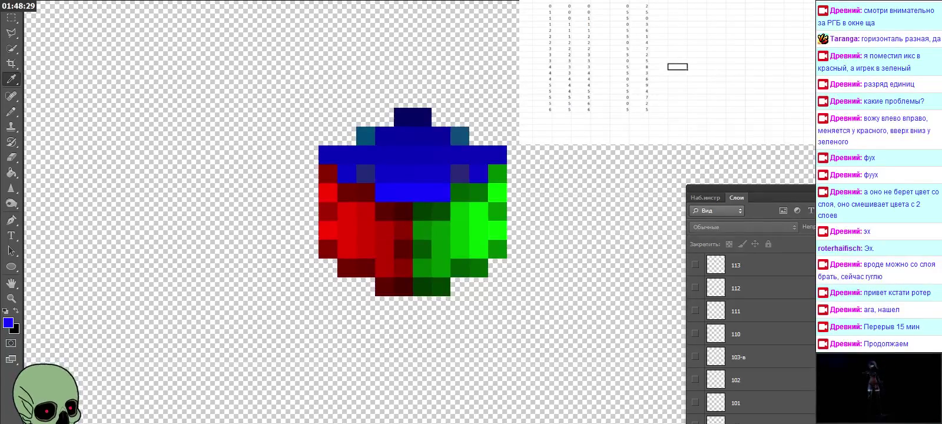
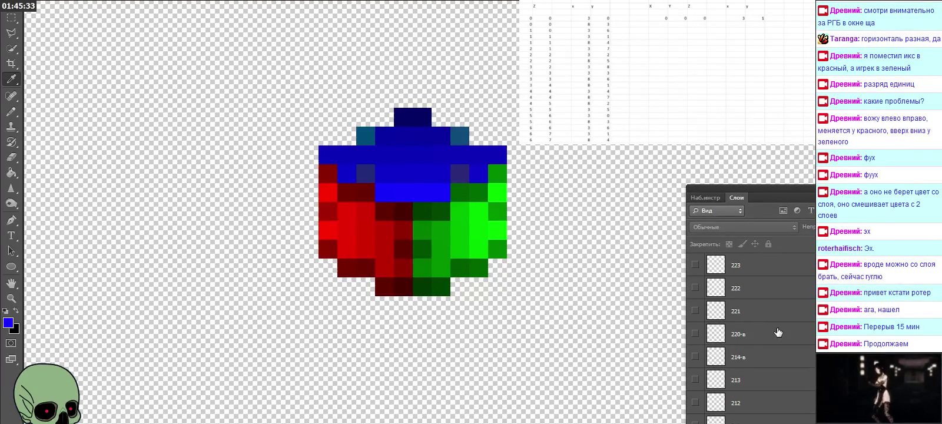
# Step: Preview layer 001, then show layer 100 and make it the active layer
pyautogui.scroll(5, 778, 332)
pyautogui.scroll(5, 778, 332)
pyautogui.scroll(5, 778, 333)
pyautogui.scroll(-5, 767, 400)
pyautogui.scroll(-5, 767, 400)
pyautogui.click(766, 399)
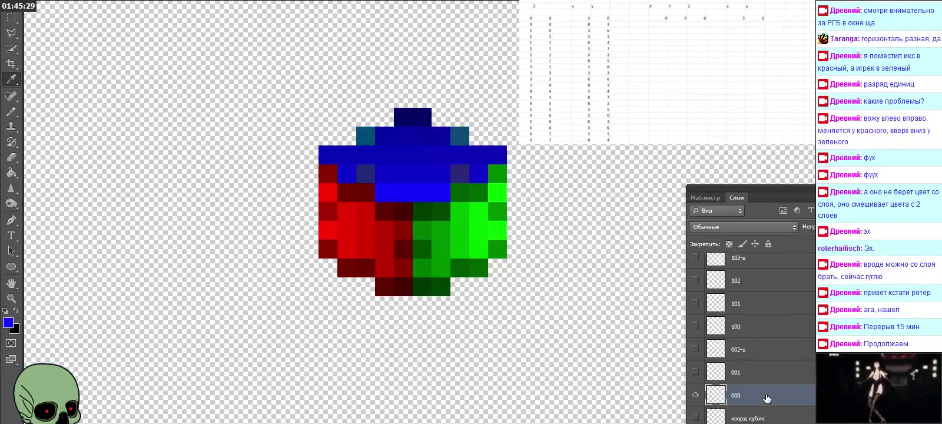
pyautogui.click(730, 375)
pyautogui.click(695, 372)
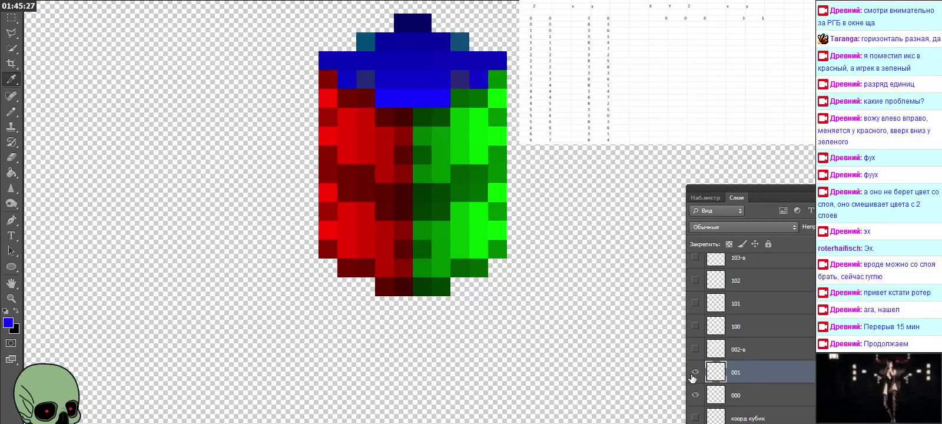
pyautogui.click(694, 372)
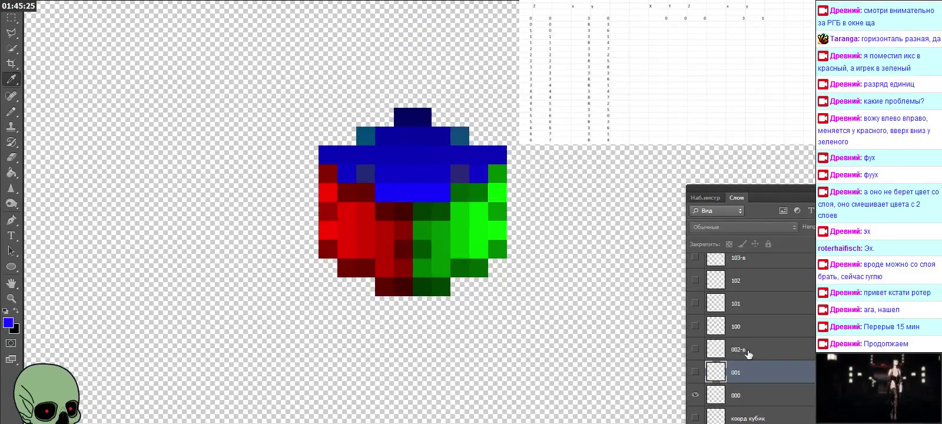
pyautogui.click(730, 325)
pyautogui.click(696, 327)
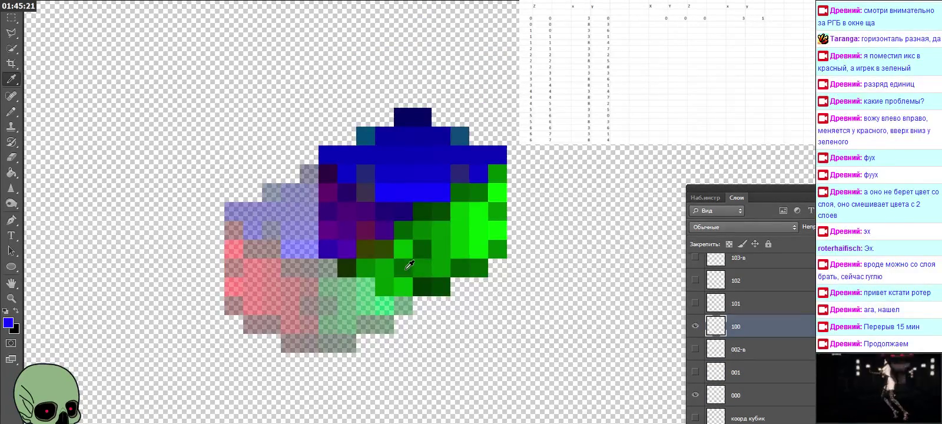
# Step: Sample layer 100's green, log the 1 0 0 row with readings 8 and 4, then show layer 101
pyautogui.click(386, 268)
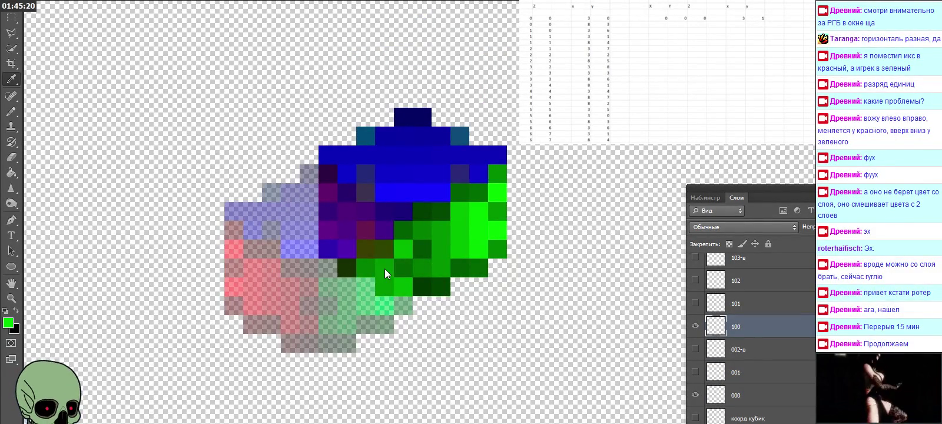
pyautogui.click(7, 321)
pyautogui.click(735, 38)
pyautogui.click(735, 24)
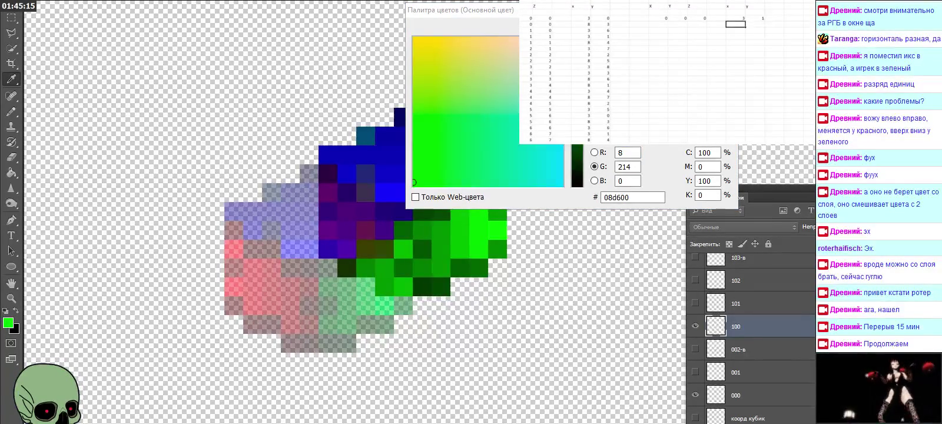
pyautogui.write('84')
pyautogui.press('Left')
pyautogui.press('Left')
pyautogui.press('Left')
pyautogui.press('Left')
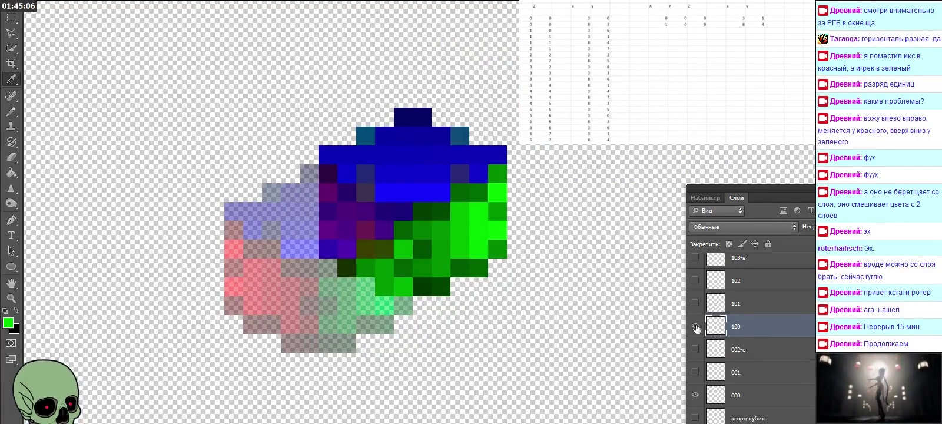
pyautogui.click(695, 326)
pyautogui.click(695, 304)
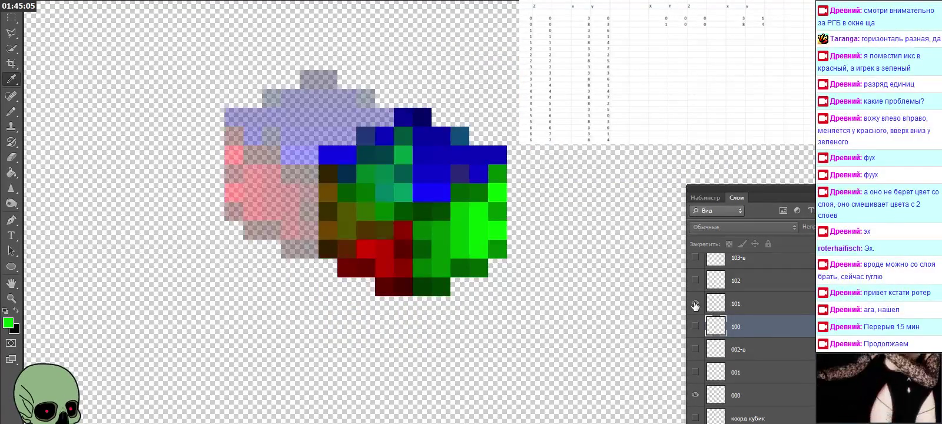
# Step: Hide layers 101 and 102, show layer 110 and read its blue as R 3, G 7, B 180
pyautogui.click(695, 303)
pyautogui.click(739, 287)
pyautogui.click(696, 283)
pyautogui.click(695, 286)
pyautogui.click(695, 287)
pyautogui.scroll(2, 707, 295)
pyautogui.click(729, 304)
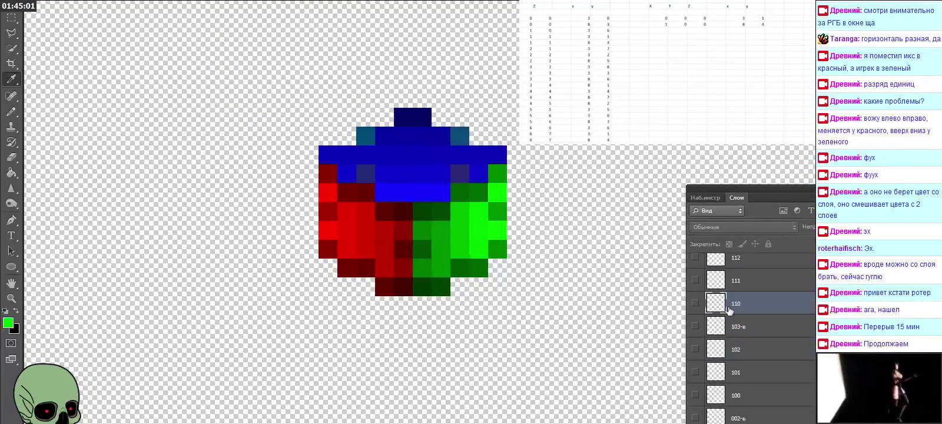
pyautogui.click(695, 303)
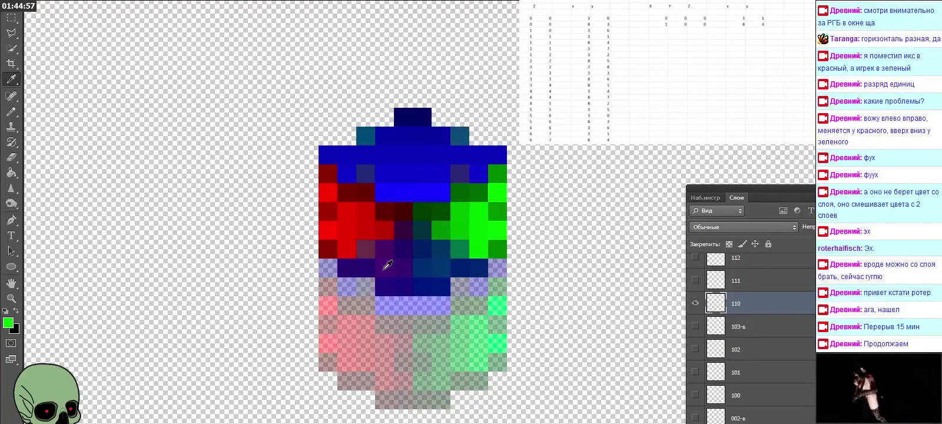
pyautogui.click(9, 325)
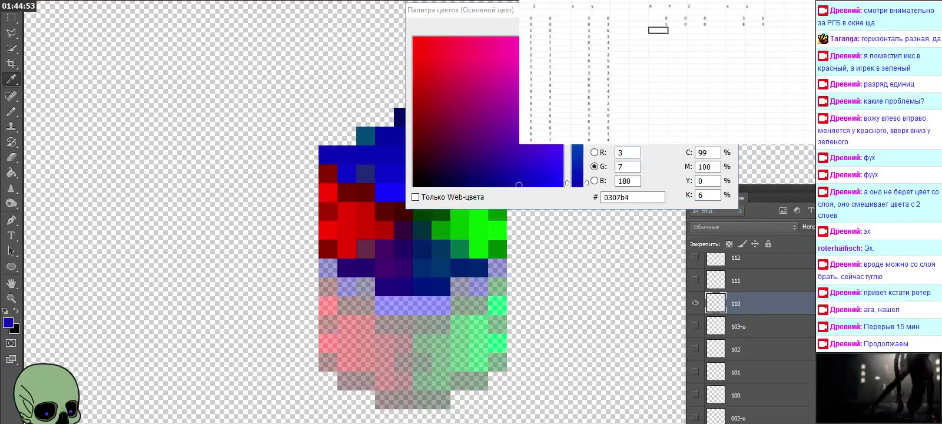
# Step: Log the 1 1 0 row with readings 3 and 7, then hide layer 110
pyautogui.write('1')
pyautogui.press('Tab')
pyautogui.write('1')
pyautogui.press('Tab')
pyautogui.write('0')
pyautogui.press('Tab')
pyautogui.press('Tab')
pyautogui.press('Tab')
pyautogui.click(735, 30)
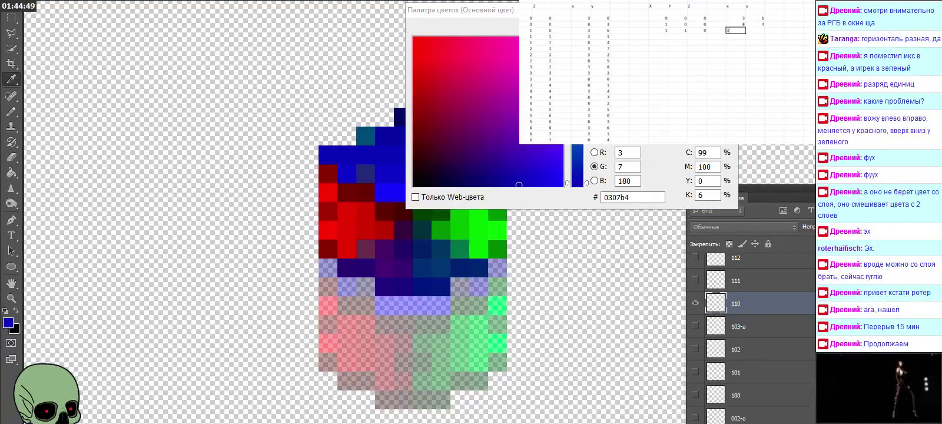
pyautogui.write('3')
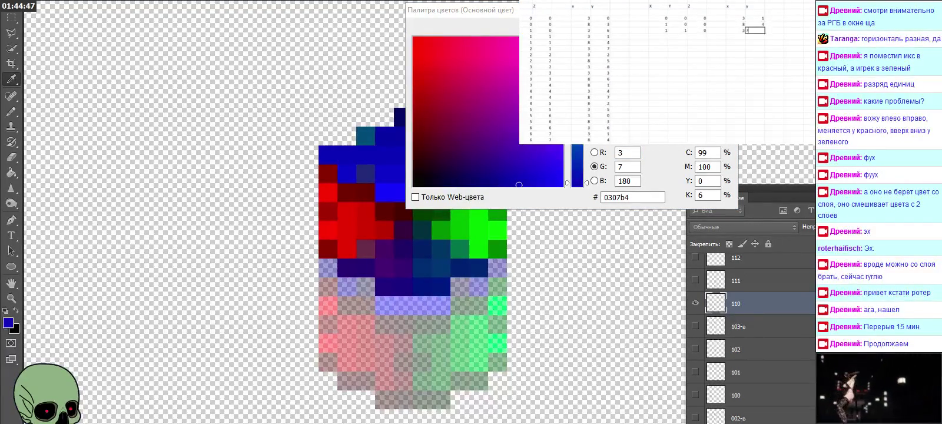
pyautogui.press('Return')
pyautogui.press('Left')
pyautogui.press('Left')
pyautogui.press('Left')
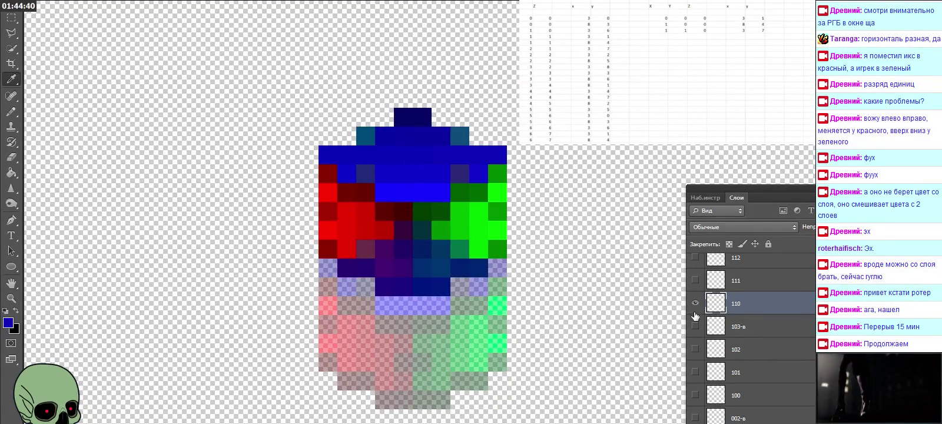
pyautogui.click(695, 279)
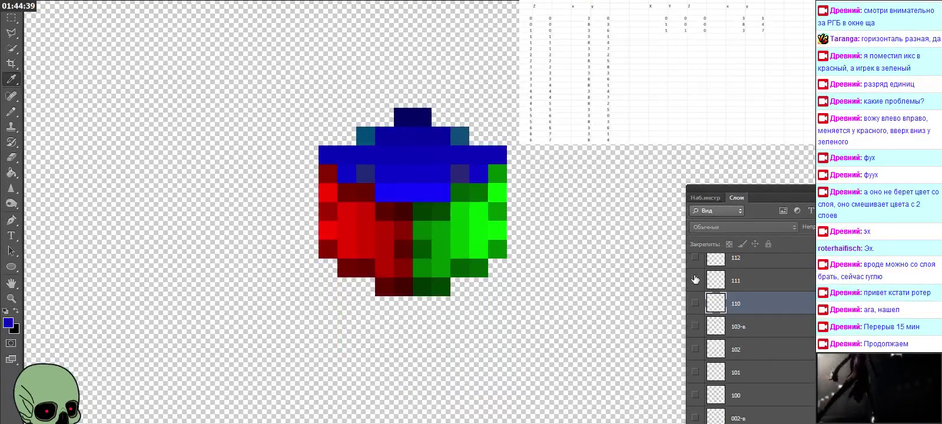
# Step: Log a 1 1 1 row from layer 111's red (R 163, G 2, B 0), then hide layer 111
pyautogui.click(749, 281)
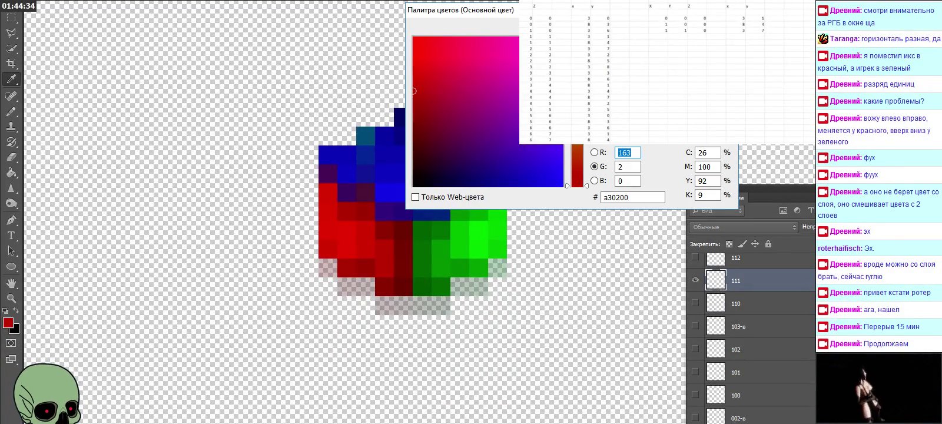
pyautogui.click(659, 36)
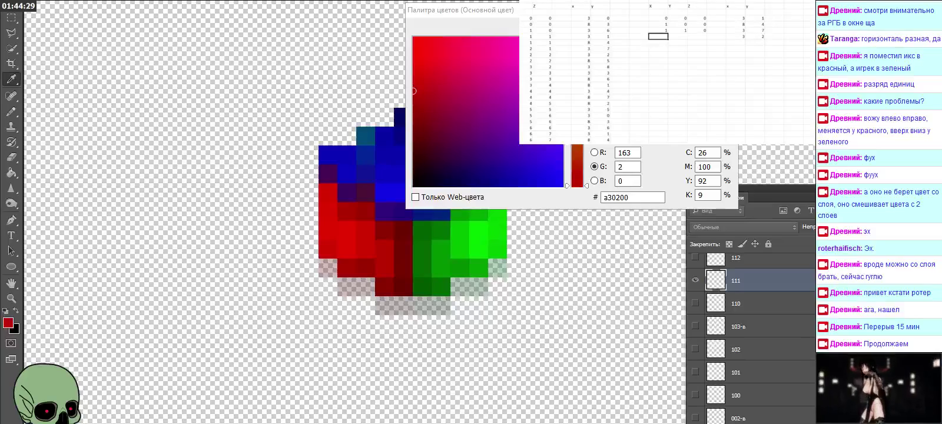
pyautogui.write('1')
pyautogui.press('Tab')
pyautogui.write('1')
pyautogui.press('Tab')
pyautogui.write('1')
pyautogui.press('Return')
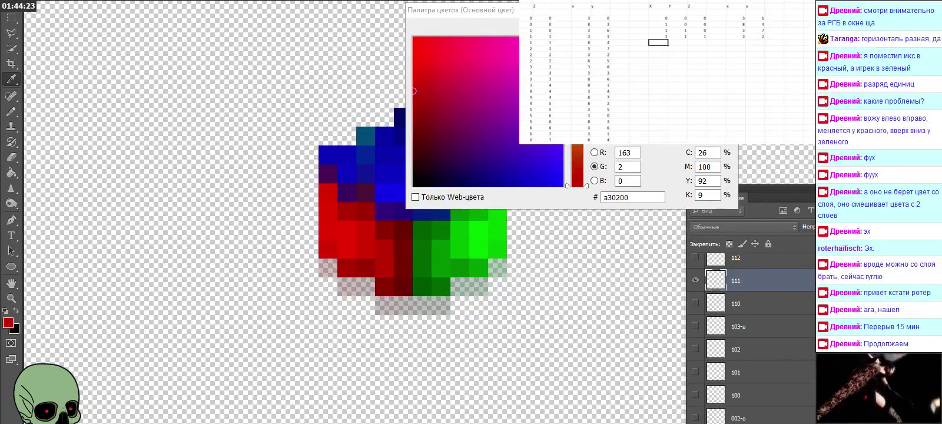
pyautogui.press('Escape')
pyautogui.scroll(3, 747, 348)
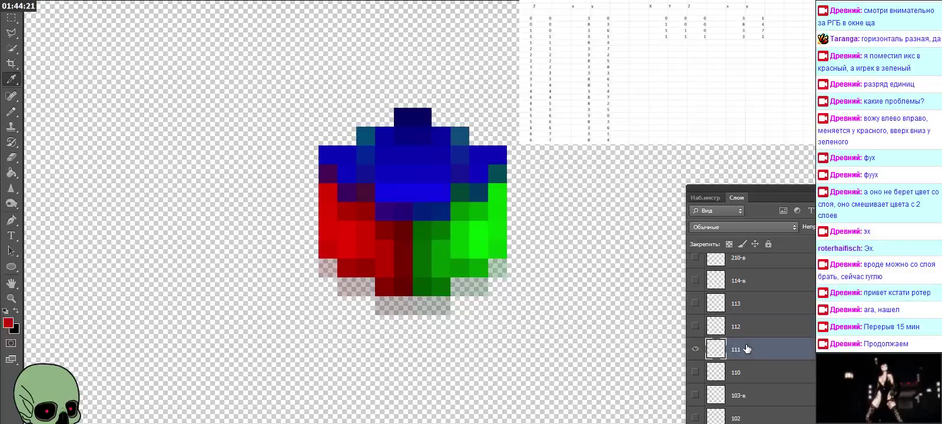
pyautogui.click(695, 349)
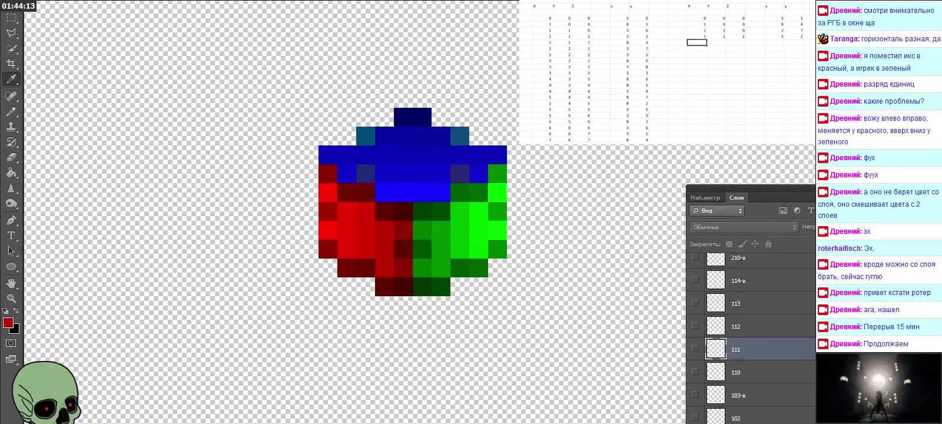
# Step: Briefly preview layers 111, 112, 211 and 212 on the cube, turning each off again
pyautogui.click(695, 349)
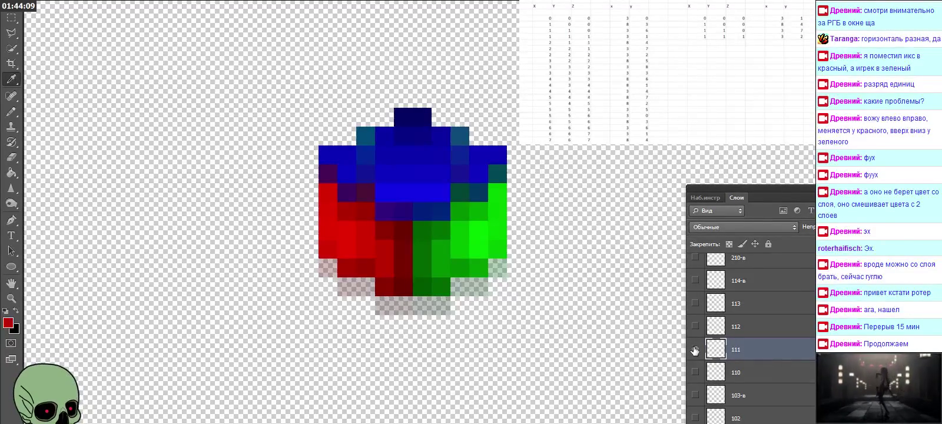
pyautogui.click(695, 349)
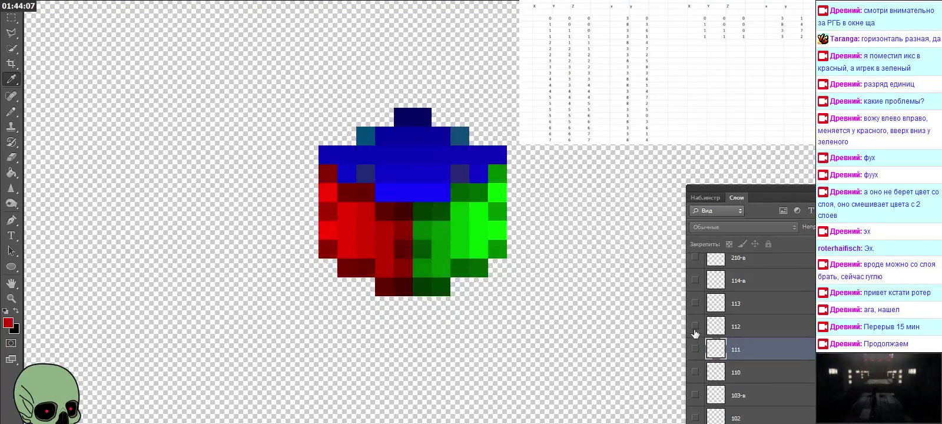
pyautogui.click(695, 325)
pyautogui.click(695, 325)
pyautogui.scroll(3, 706, 328)
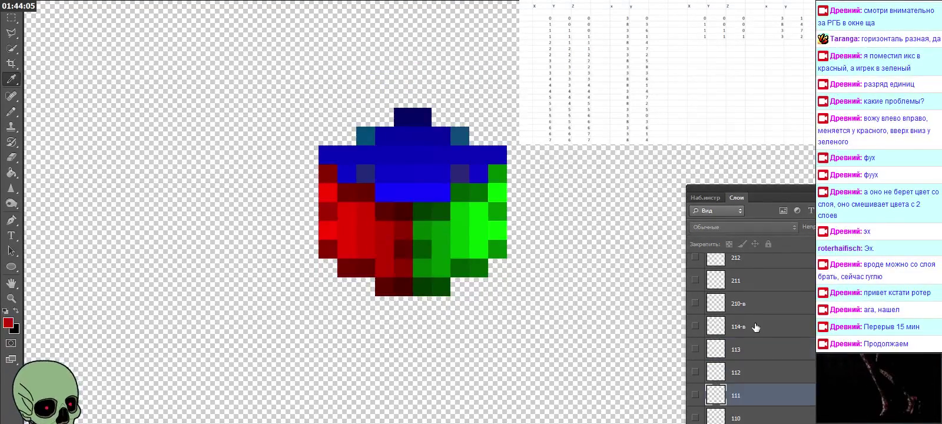
pyautogui.click(756, 326)
pyautogui.click(736, 303)
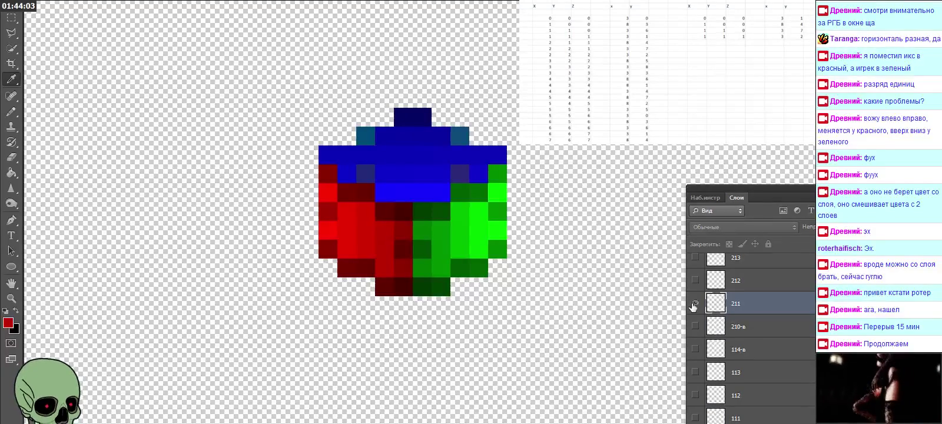
pyautogui.click(694, 304)
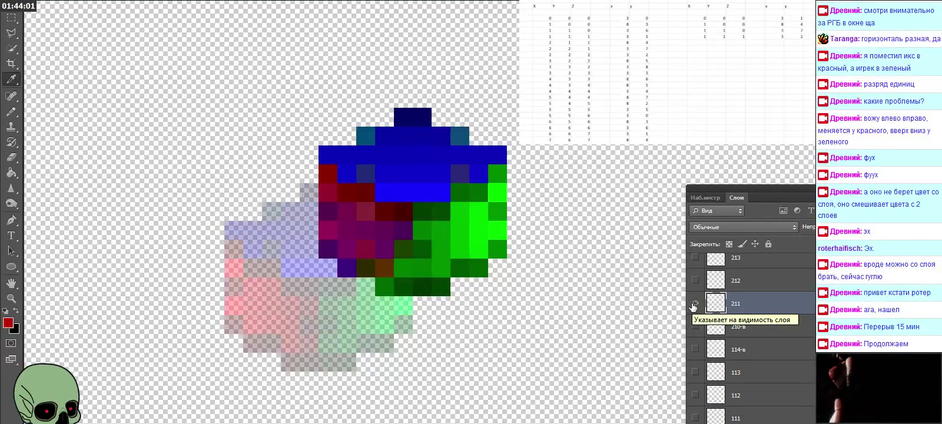
pyautogui.click(694, 303)
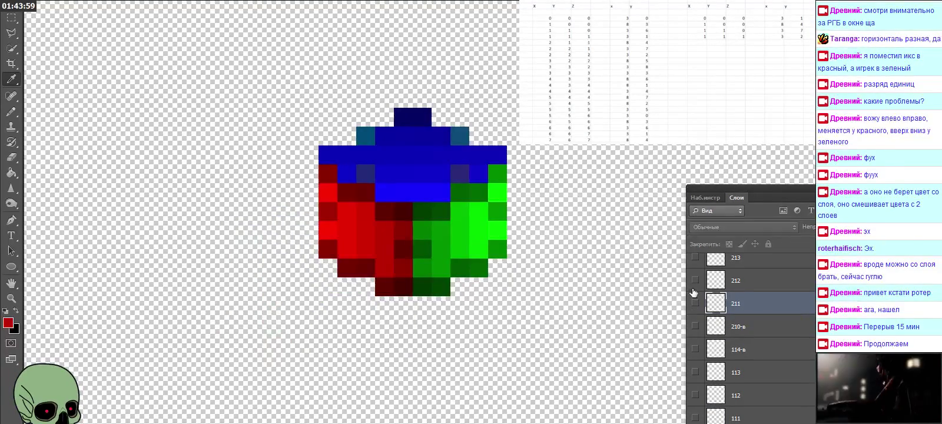
pyautogui.click(694, 281)
pyautogui.click(695, 281)
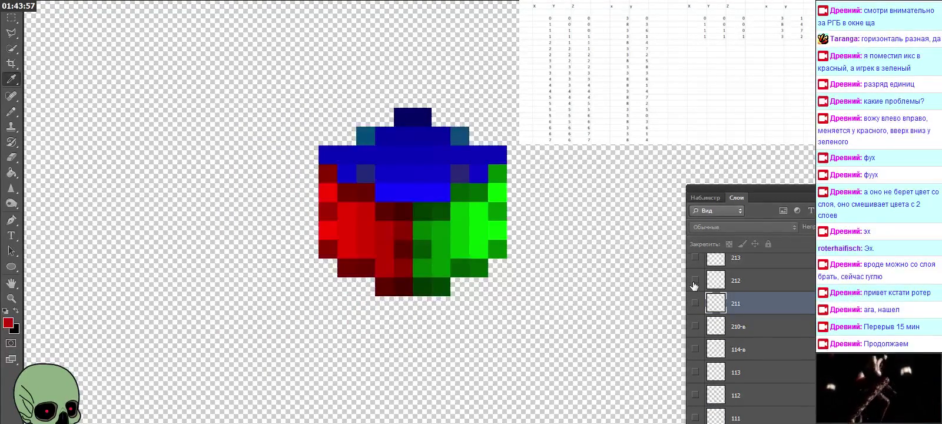
pyautogui.click(695, 304)
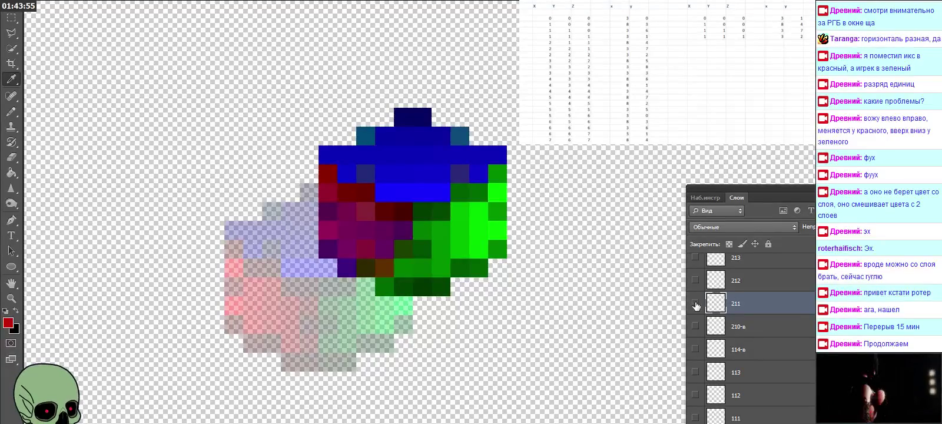
pyautogui.click(695, 304)
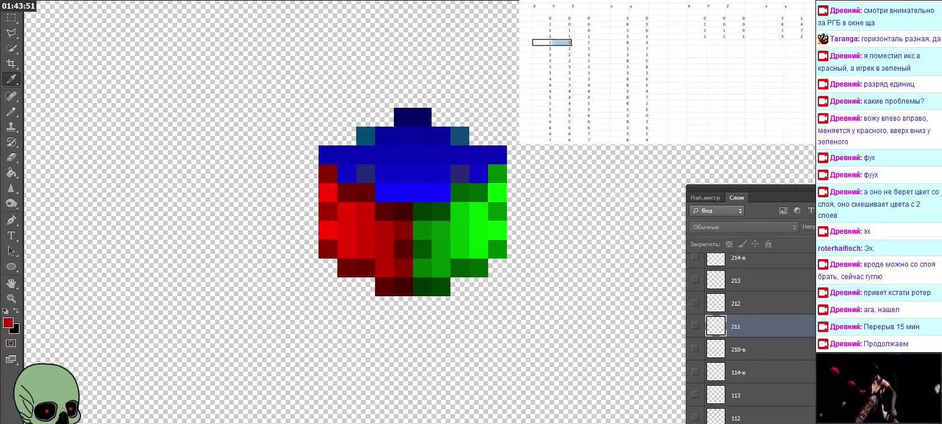
# Step: Copy a coordinate row and paste it into the next row of the right table
pyautogui.hotkey('ctrl', 'c')
pyautogui.click(715, 42)
pyautogui.hotkey('ctrl', 'v')
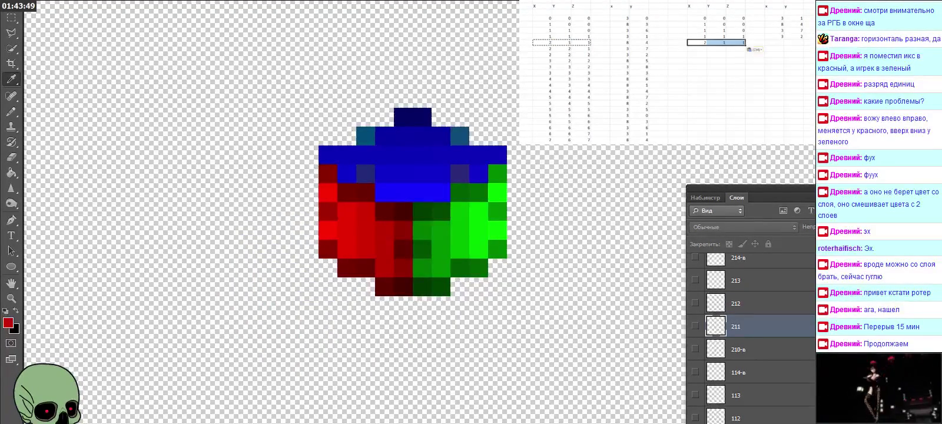
# Step: Preview layers 212, 213, 221 and 222, then select layer 323 and paste the 3 2 2 row
pyautogui.click(695, 308)
pyautogui.click(695, 308)
pyautogui.click(695, 280)
pyautogui.click(696, 280)
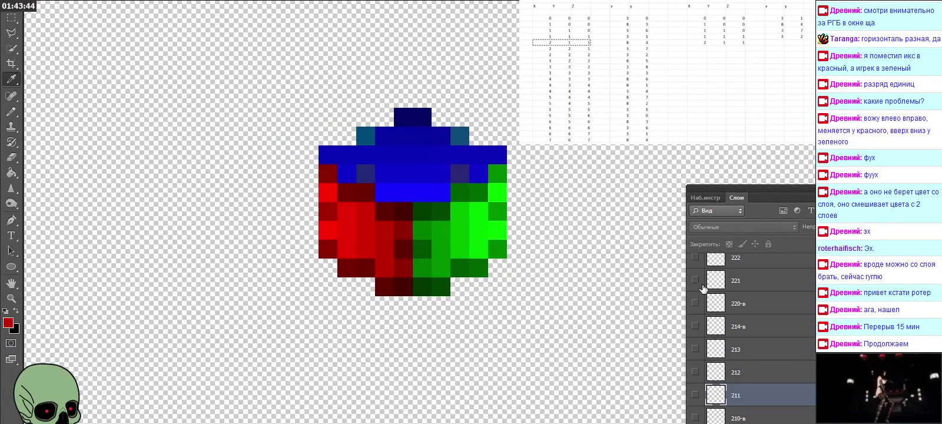
pyautogui.click(695, 280)
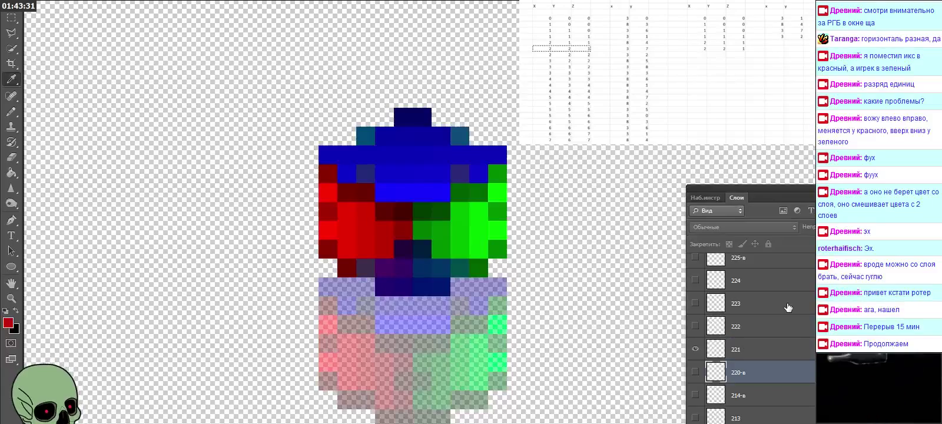
pyautogui.click(696, 349)
pyautogui.click(694, 327)
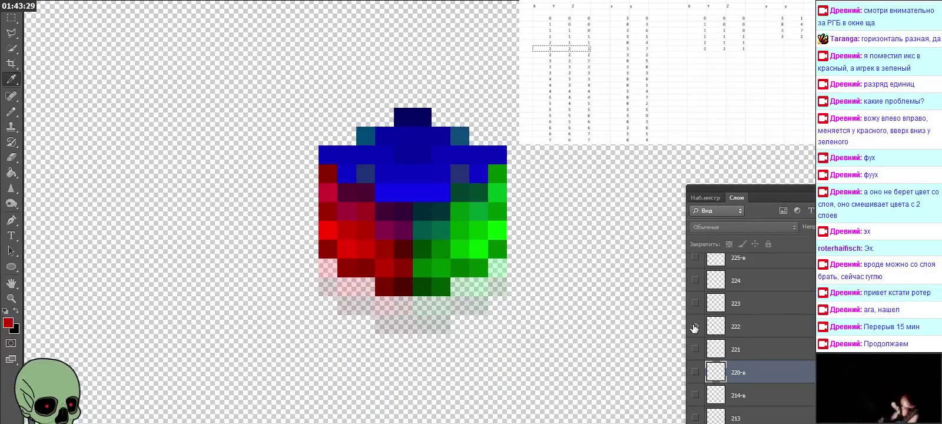
pyautogui.click(811, 331)
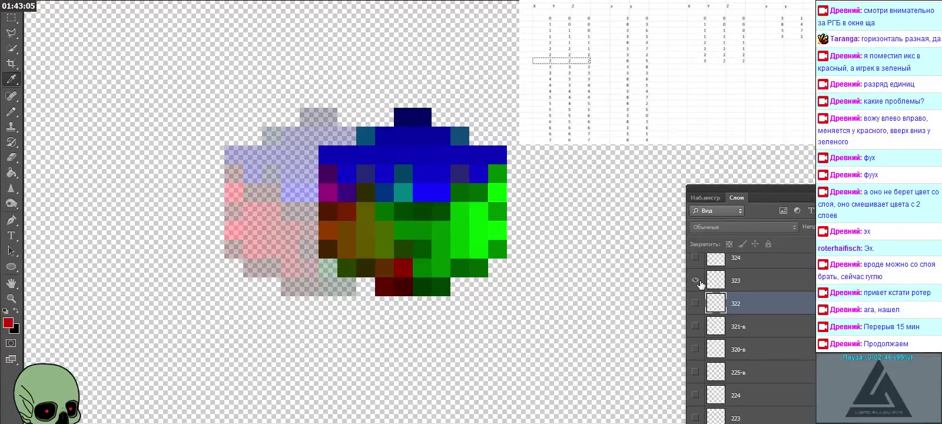
pyautogui.click(748, 286)
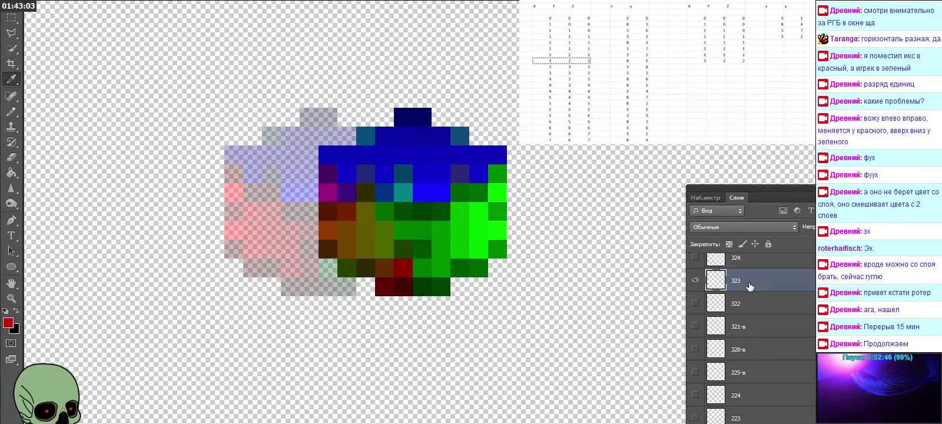
pyautogui.hotkey('ctrl', 'v')
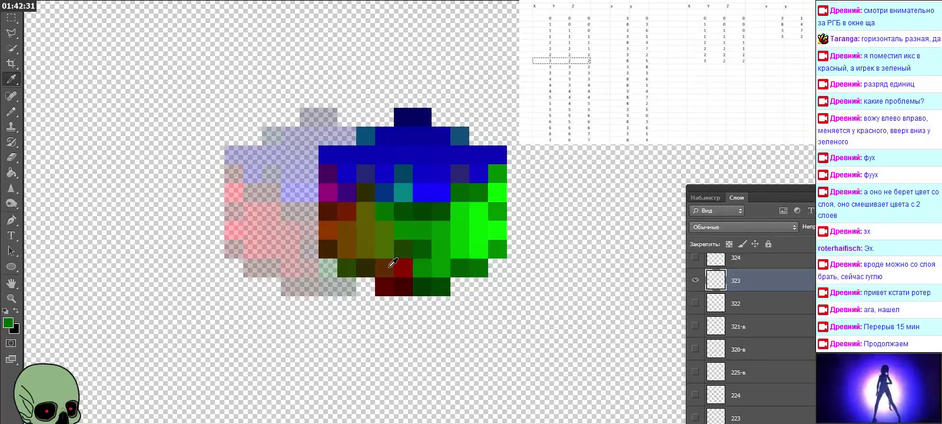
# Step: Read the sampled green 086500 (R 8, G 101) and log a 3 2 3 row with readings 8 and 1
pyautogui.click(12, 324)
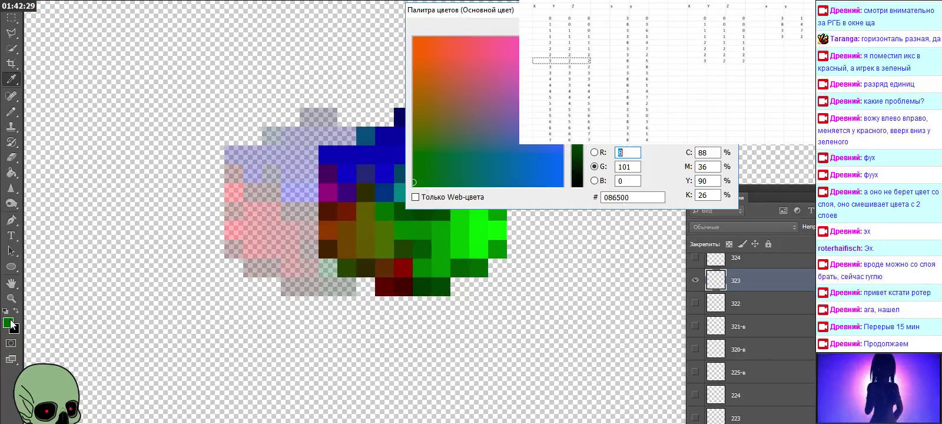
pyautogui.click(697, 67)
pyautogui.hotkey('ctrl', 'v')
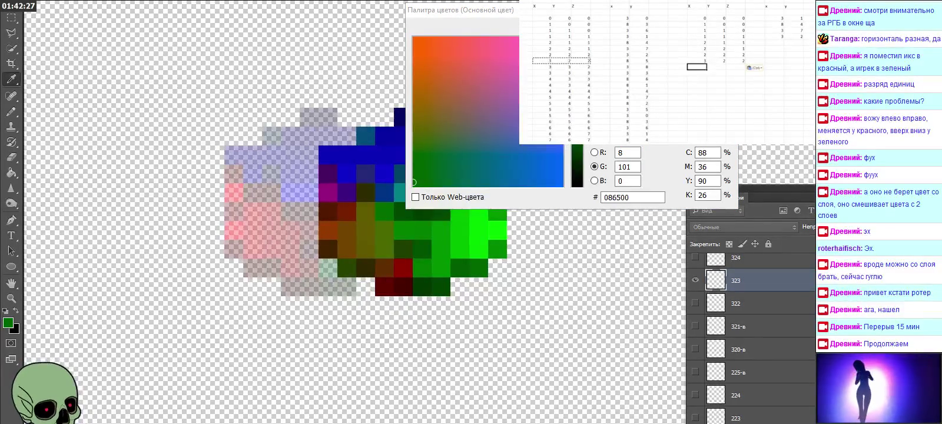
pyautogui.write('1')
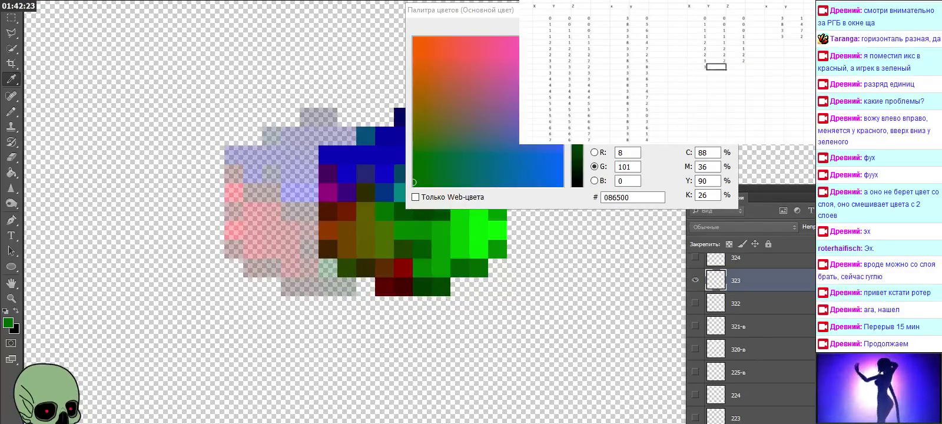
pyautogui.press('Tab')
pyautogui.write('4')
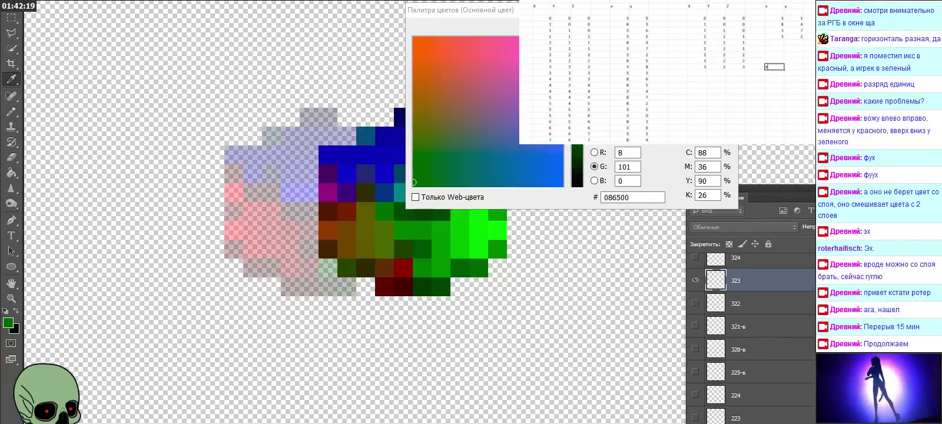
pyautogui.press('Tab')
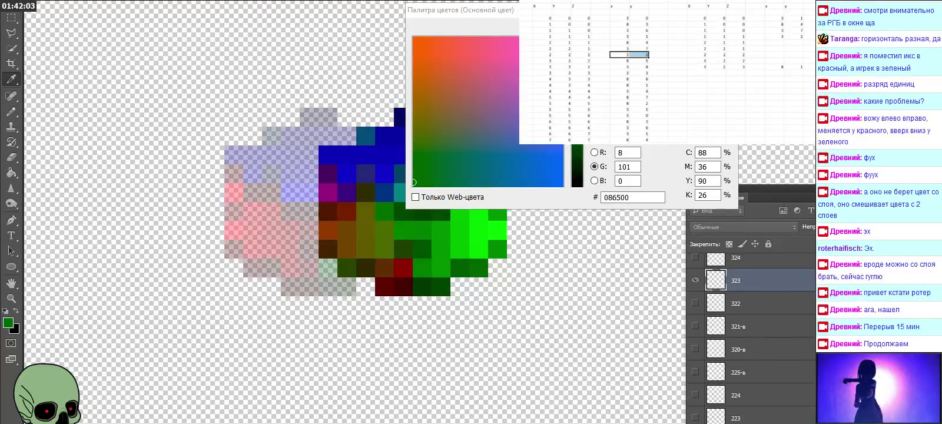
# Step: Copy the two-column, four-row block of values into the right table
pyautogui.moveTo(619, 61); pyautogui.dragTo(639, 79)
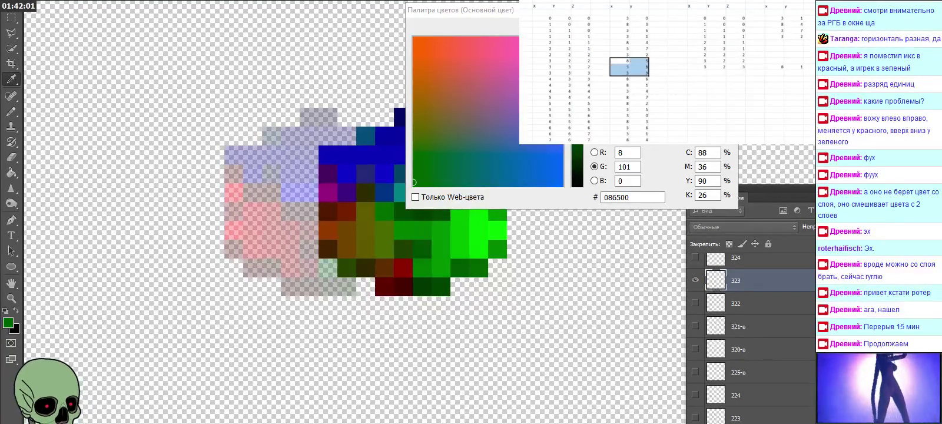
pyautogui.hotkey('ctrl', 'c')
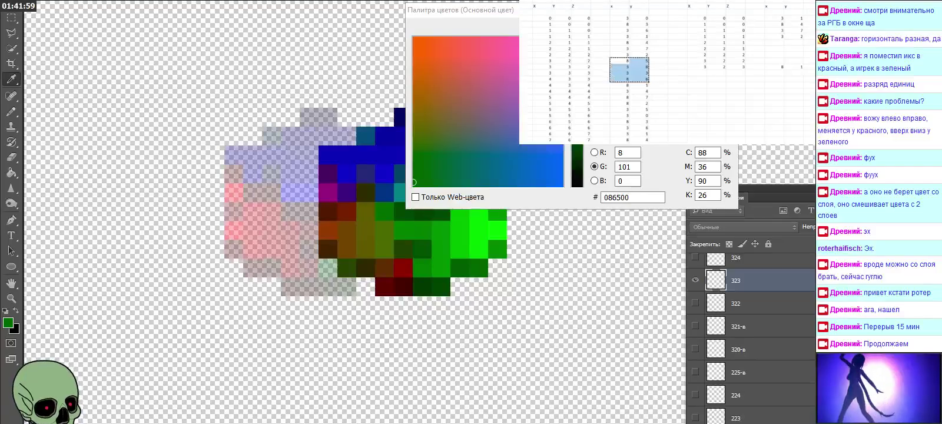
pyautogui.click(783, 42)
pyautogui.hotkey('ctrl', 'v')
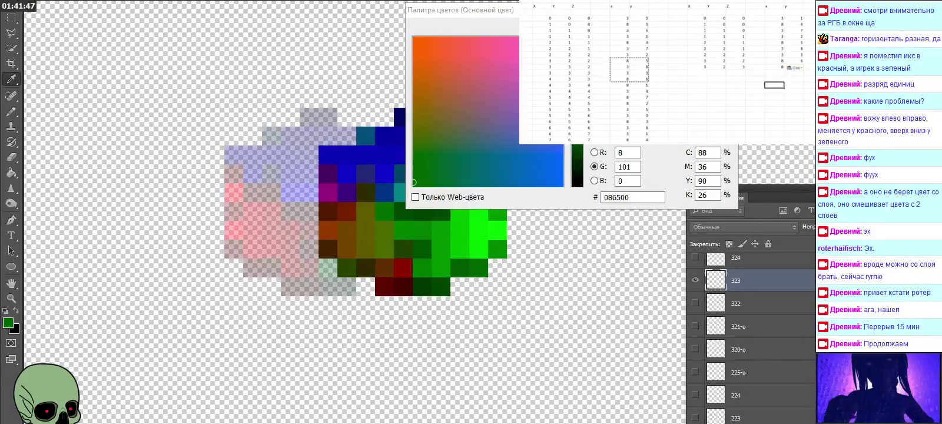
pyautogui.click(755, 91)
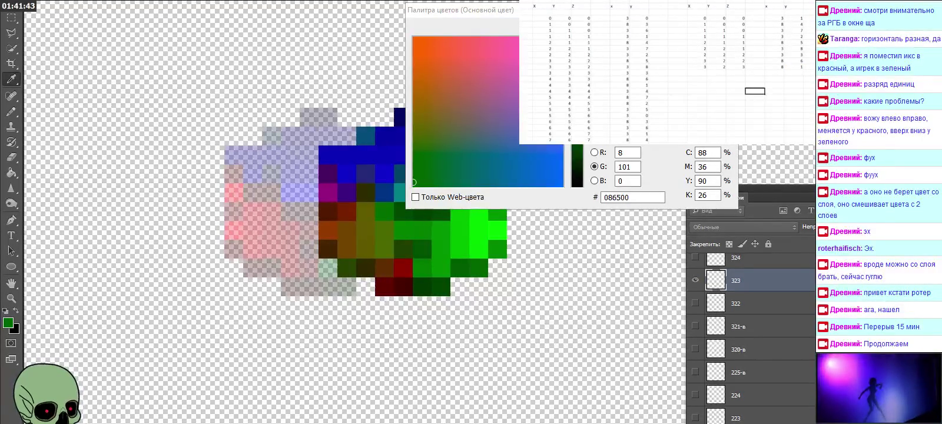
# Step: Extend the row selection down three rows with Shift+Down, then deselect
pyautogui.scroll(-3, 666, 71)
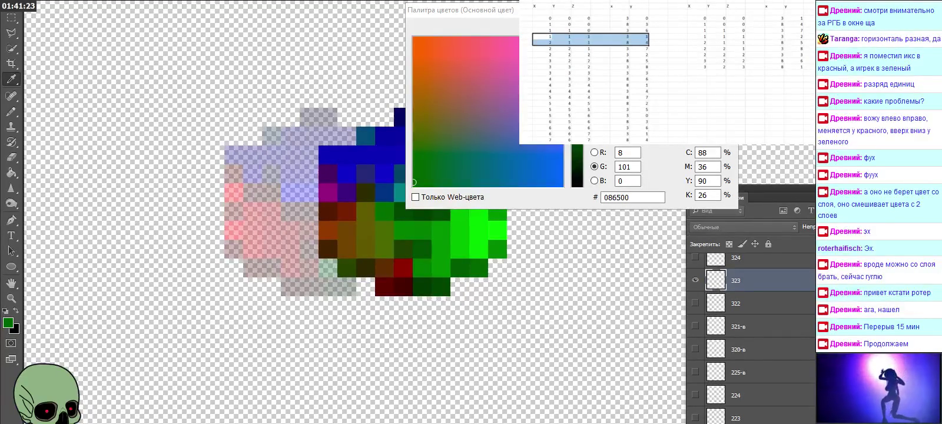
pyautogui.hotkey('shift', 'Down')
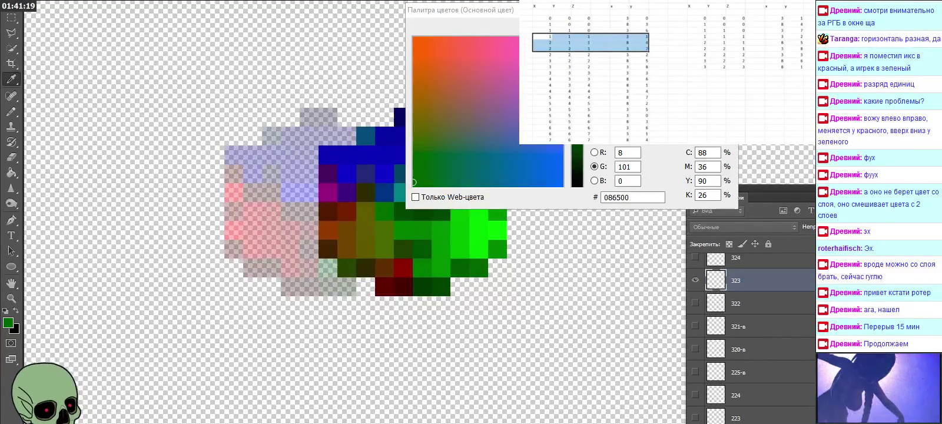
pyautogui.hotkey('shift', 'Down')
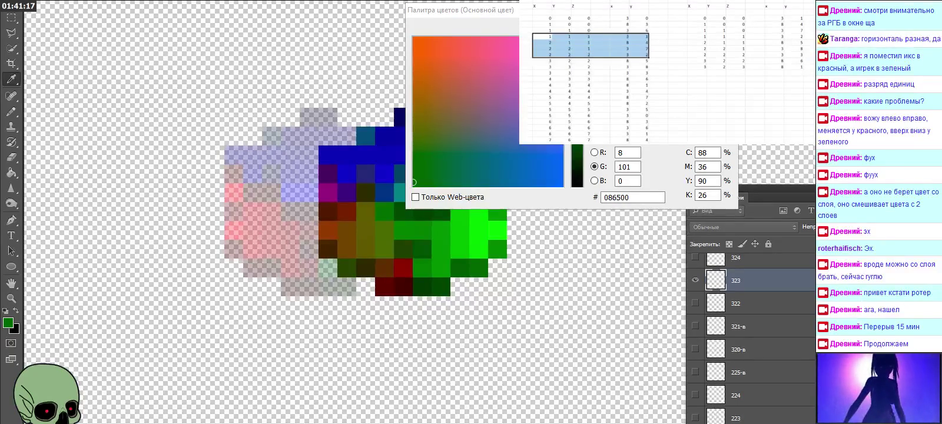
pyautogui.hotkey('shift', 'Down')
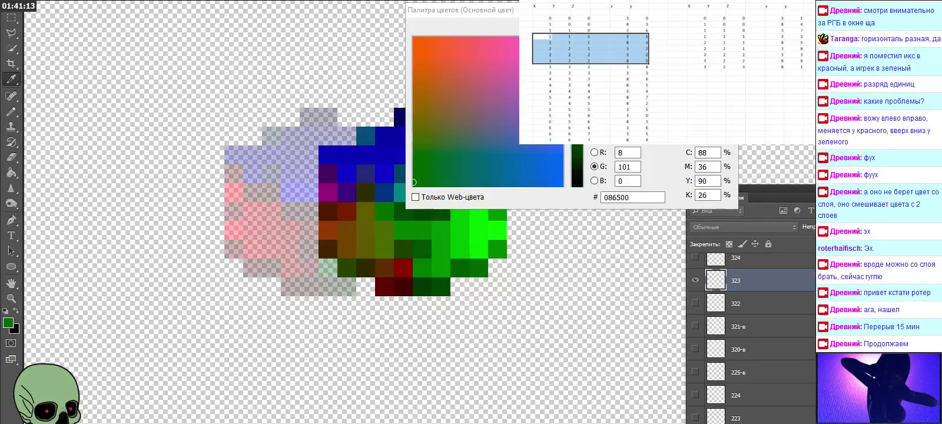
pyautogui.click(677, 66)
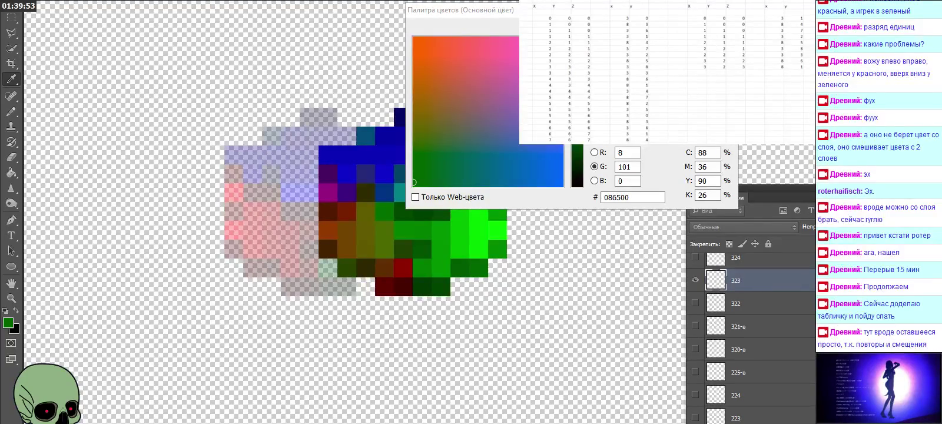
# Step: Select a column of the first table's values and paste it at the top of the second table
pyautogui.click(677, 66)
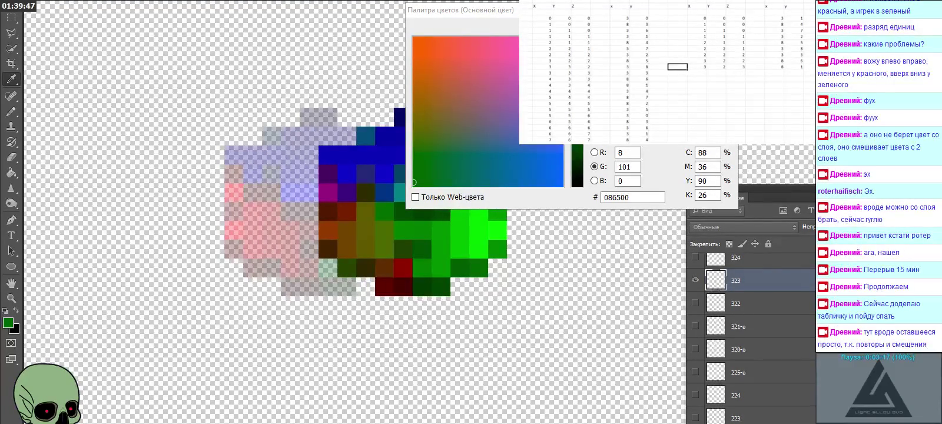
pyautogui.click(619, 37)
pyautogui.moveTo(620, 37)
pyautogui.mouseDown()
pyautogui.moveTo(638, 42)
pyautogui.moveTo(639, 101)
pyautogui.mouseUp()
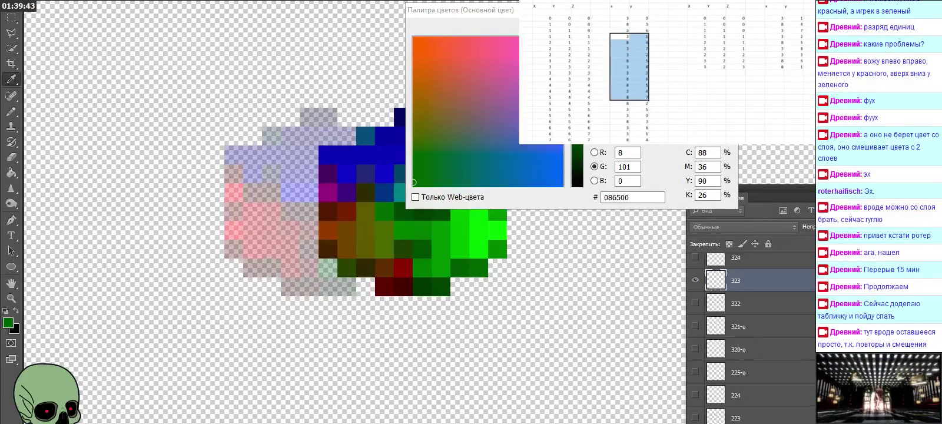
pyautogui.click(659, 96)
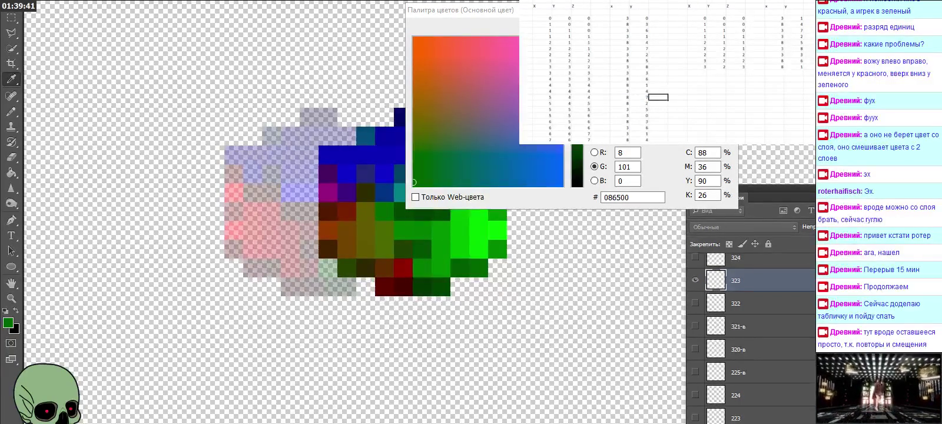
pyautogui.scroll(-1, 665, 70)
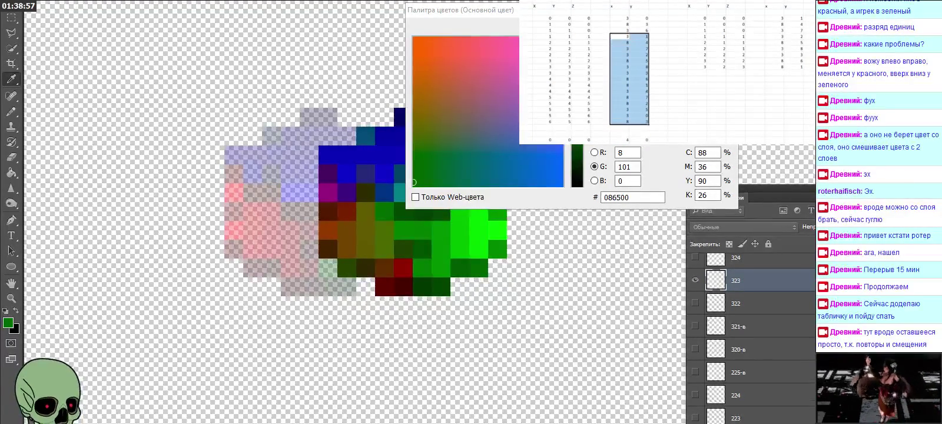
pyautogui.hotkey('ctrl', 'c')
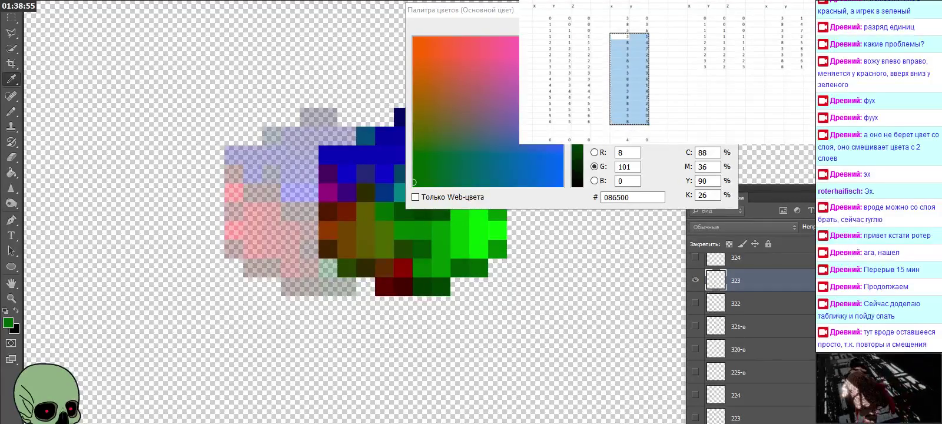
pyautogui.click(775, 18)
pyautogui.hotkey('ctrl', 'v')
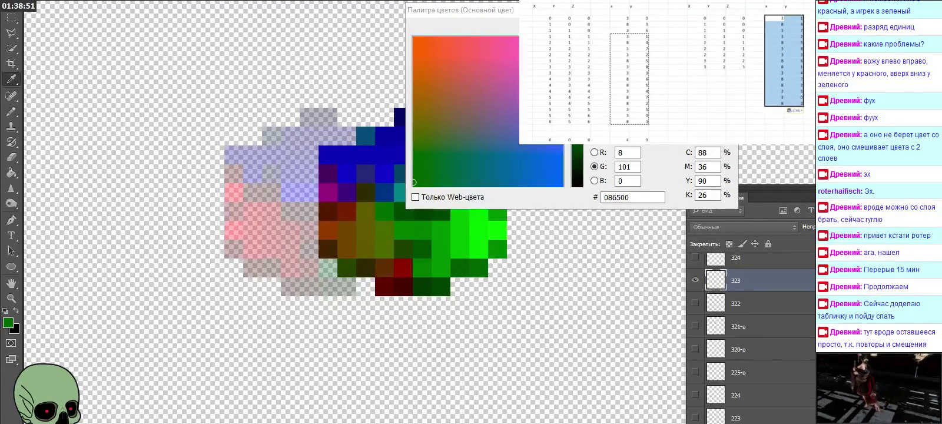
pyautogui.click(696, 85)
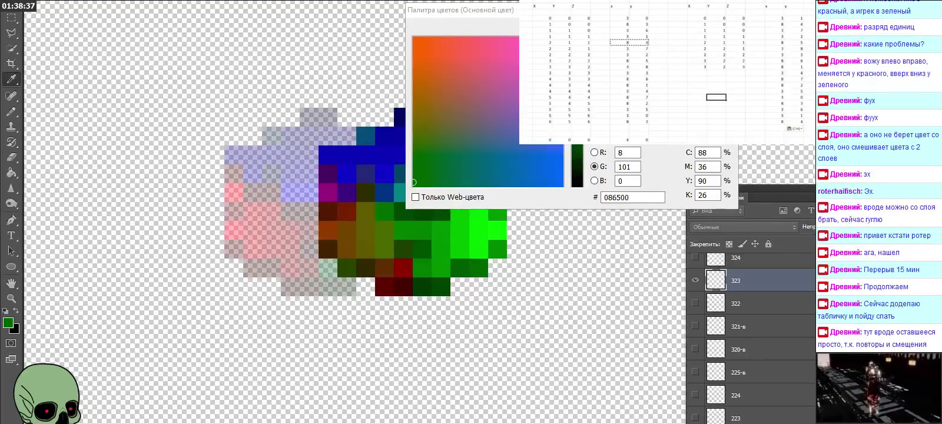
# Step: Copy the first table's x, y, z block into the second table, starting at its top x cell
pyautogui.moveTo(619, 36); pyautogui.dragTo(639, 36)
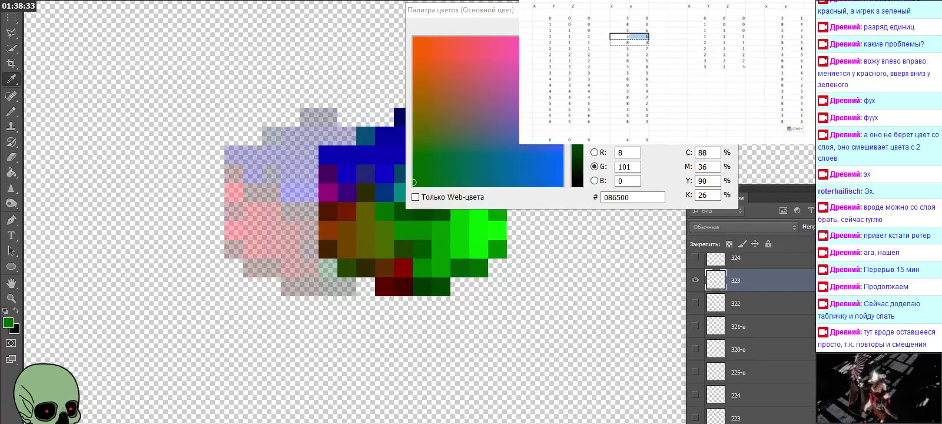
pyautogui.moveTo(580, 36)
pyautogui.mouseDown()
pyautogui.moveTo(538, 94)
pyautogui.moveTo(539, 120)
pyautogui.mouseUp()
pyautogui.hotkey('ctrl', 'c')
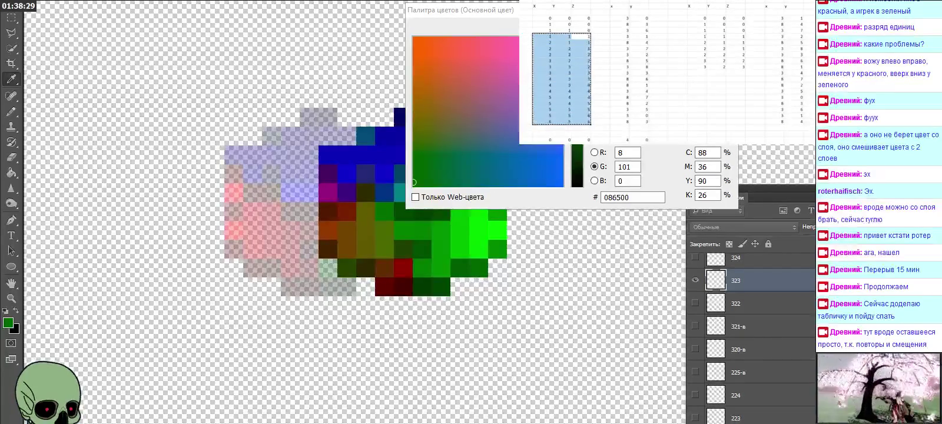
pyautogui.click(697, 17)
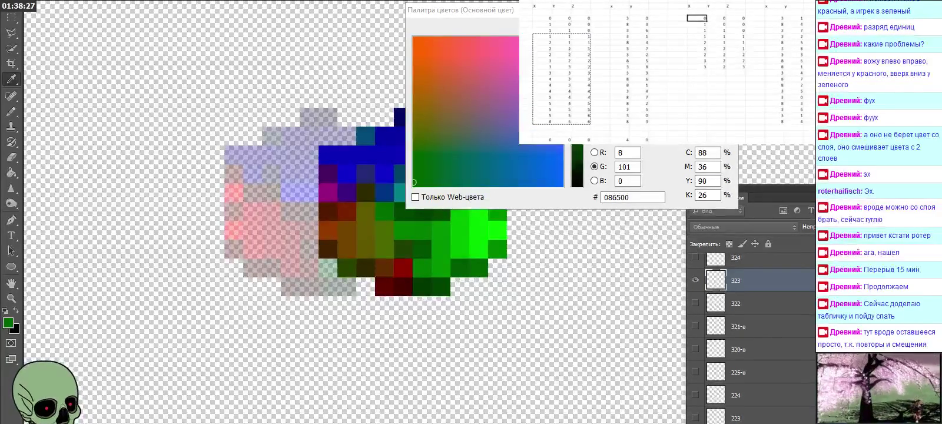
pyautogui.hotkey('ctrl', 'v')
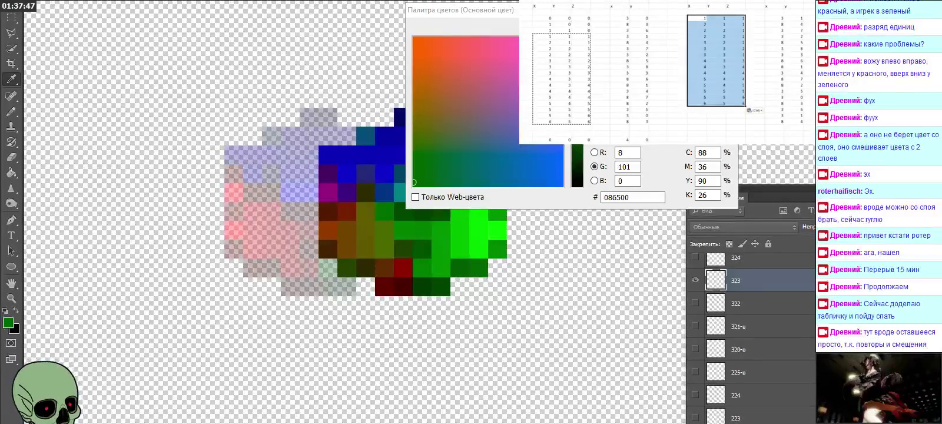
# Step: Enter the minus-one formula =L4-1, fill it down the column, and paste the results alongside
pyautogui.click(735, 122)
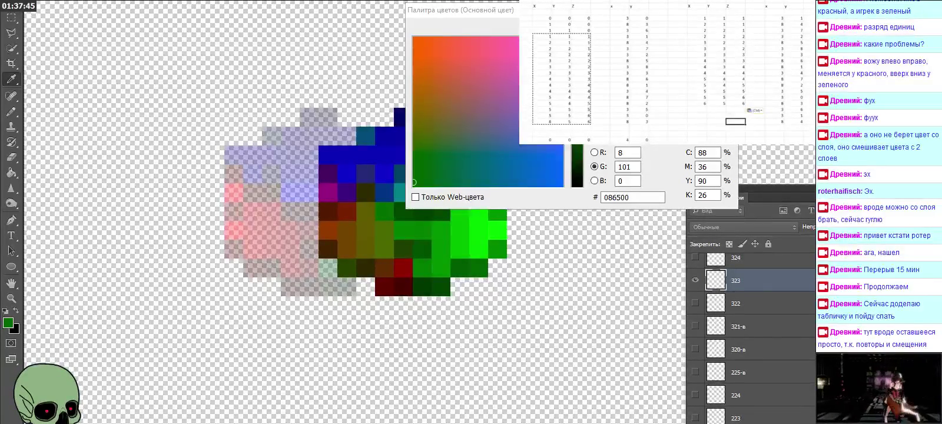
pyautogui.click(755, 18)
pyautogui.write('=')
pyautogui.click(735, 18)
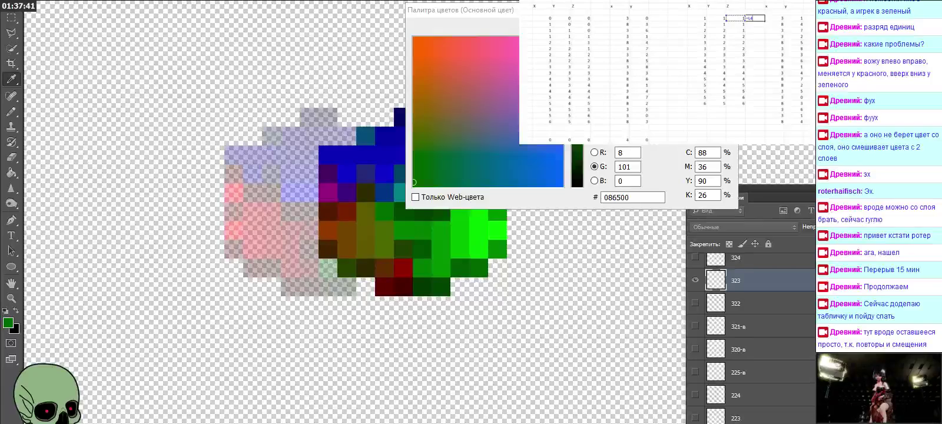
pyautogui.press('Return')
pyautogui.moveTo(763, 20); pyautogui.dragTo(765, 105)
pyautogui.hotkey('ctrl', 'c')
pyautogui.click(735, 18)
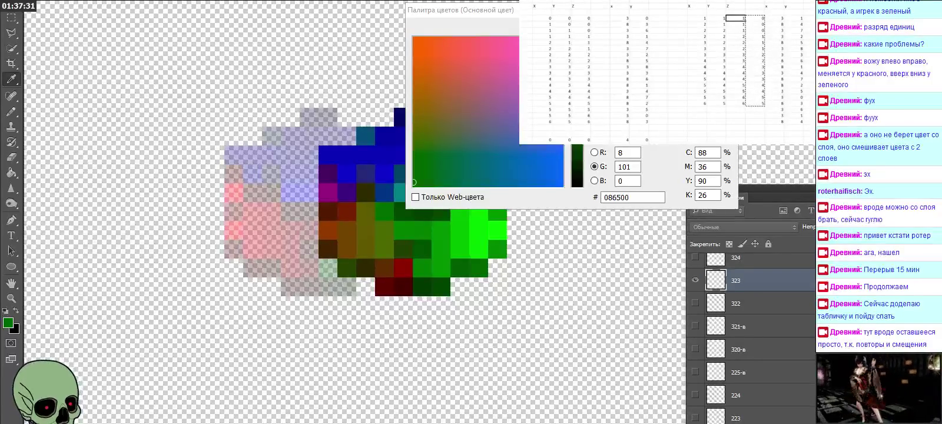
pyautogui.hotkey('ctrl', 'v')
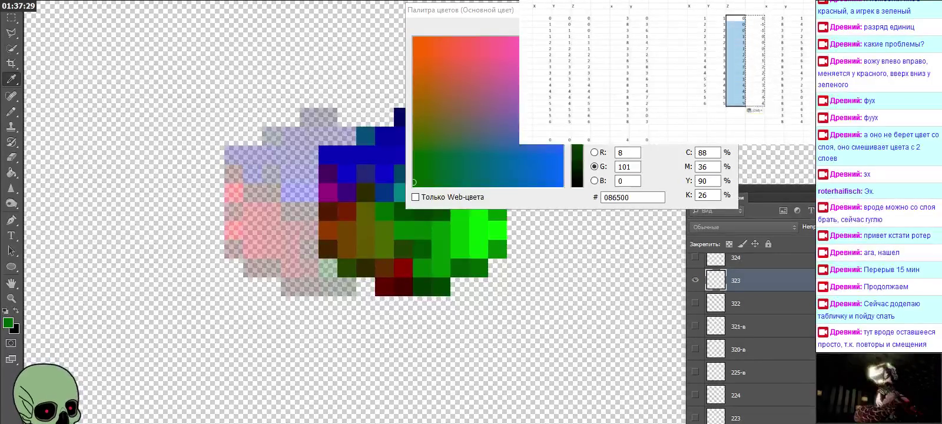